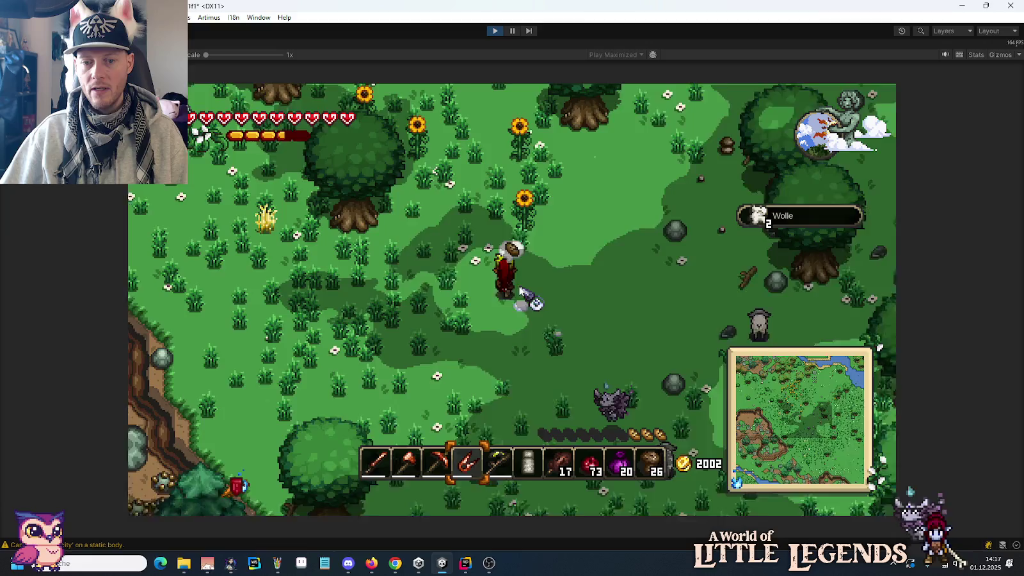
Walk up-left from the meadow through the forest, picking up potatoes until the Kartoffel notice reads 23.
{"action": "key", "text": "a"}
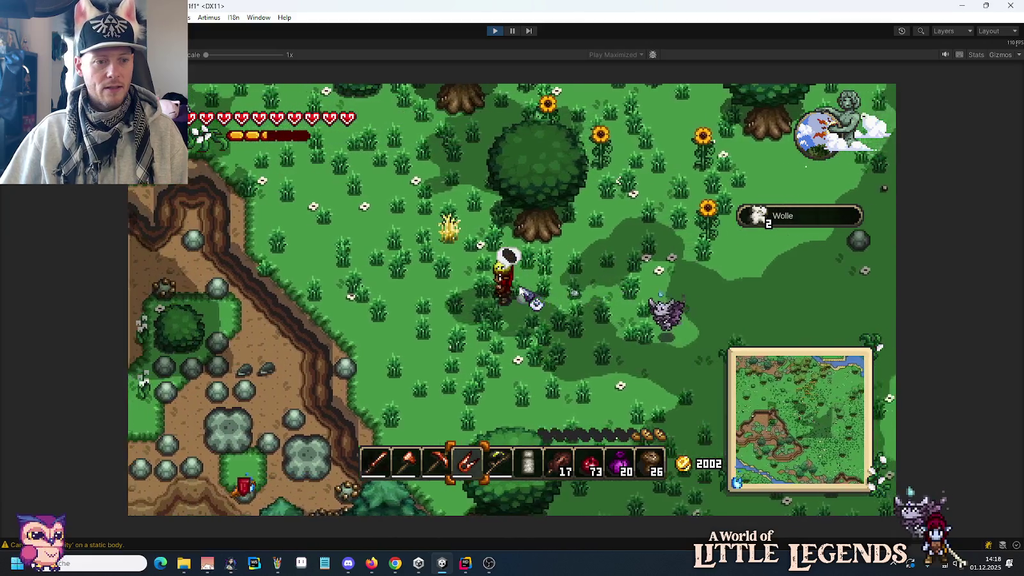
{"action": "key", "text": "w"}
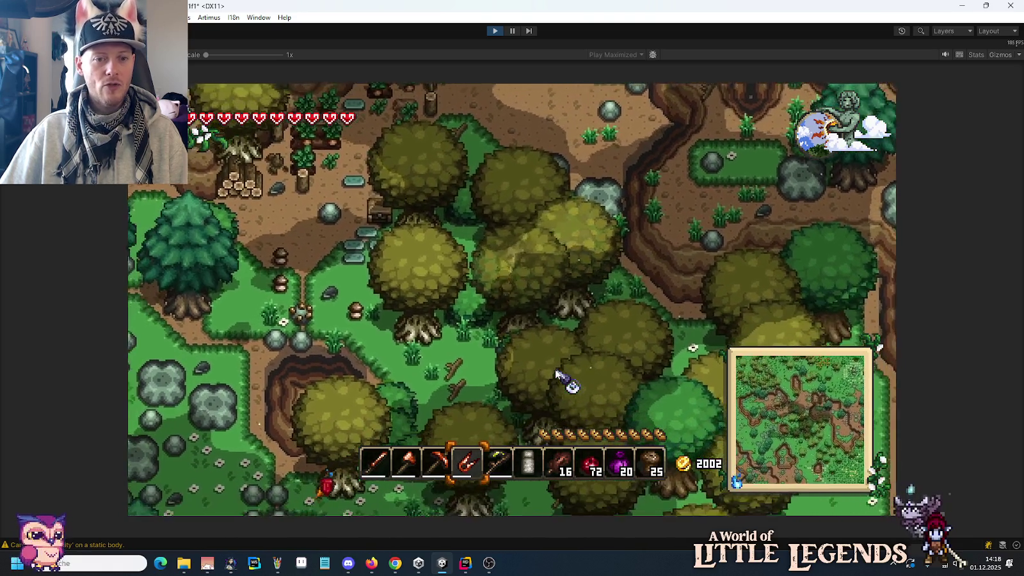
{"action": "key", "text": "w"}
{"action": "key", "text": "a"}
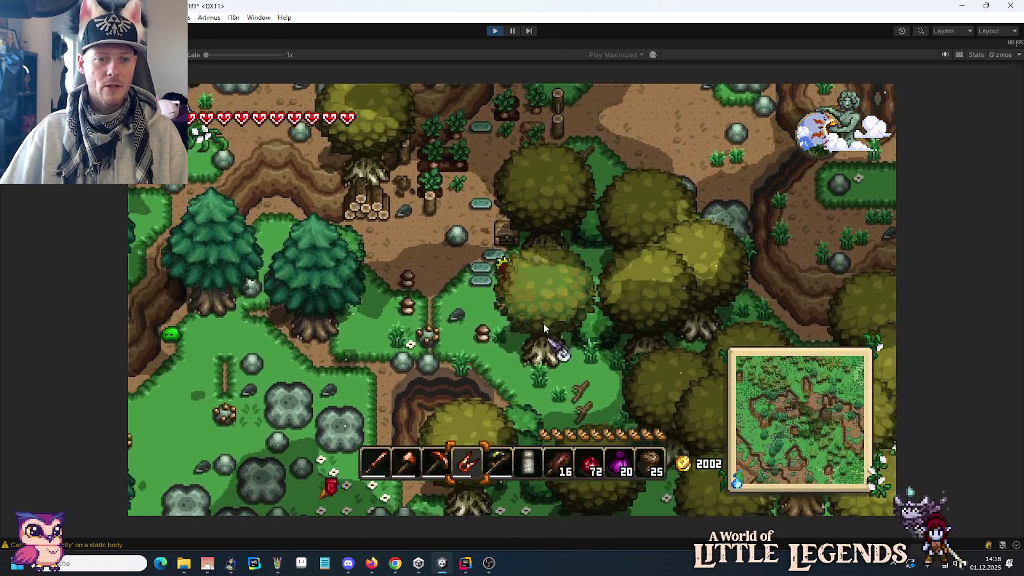
{"action": "key", "text": "w"}
{"action": "key", "text": "a"}
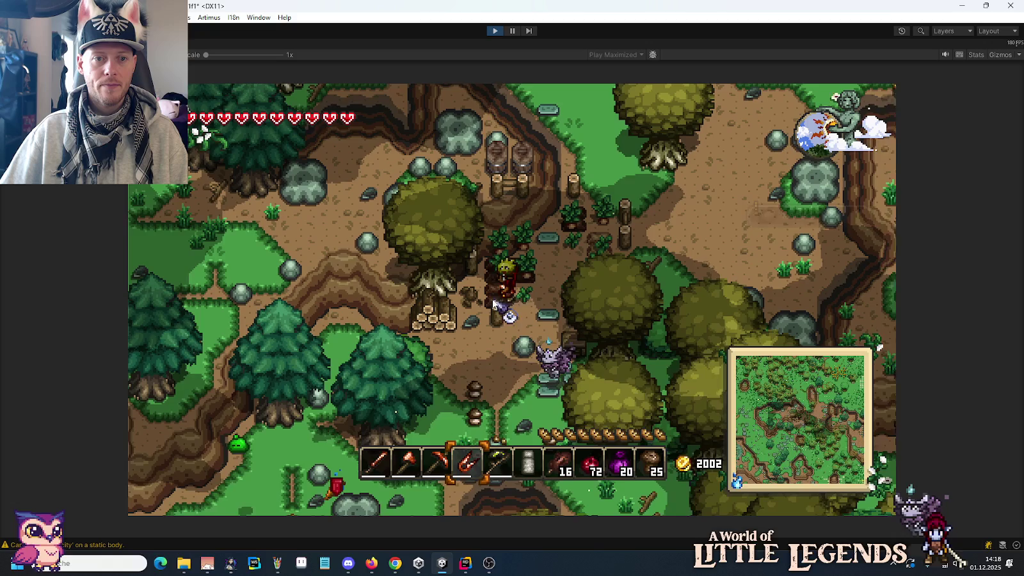
Walk around the forest clearing, gathering the remaining potatoes.
{"action": "key", "text": "w"}
{"action": "key", "text": "a"}
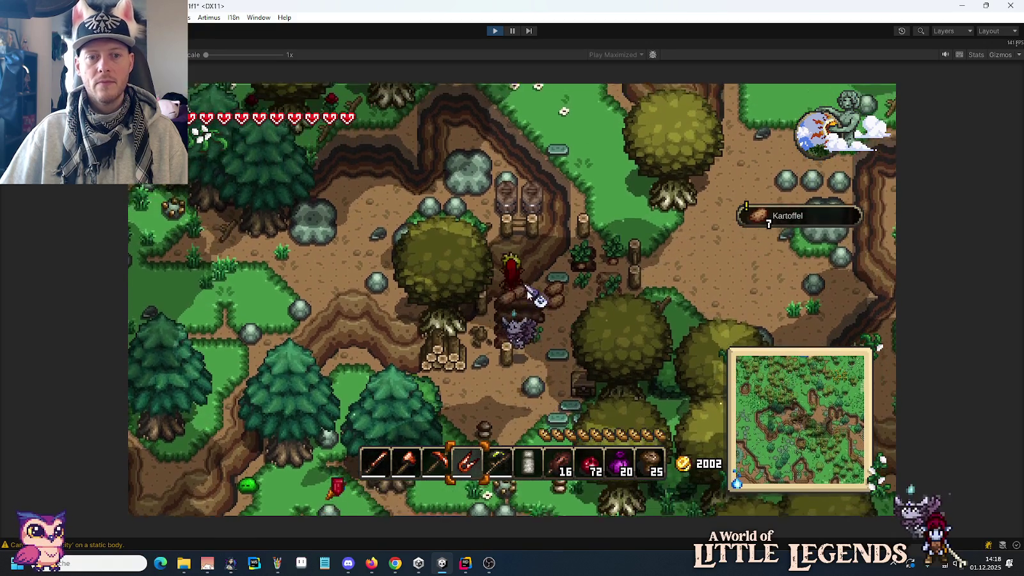
{"action": "key", "text": "d"}
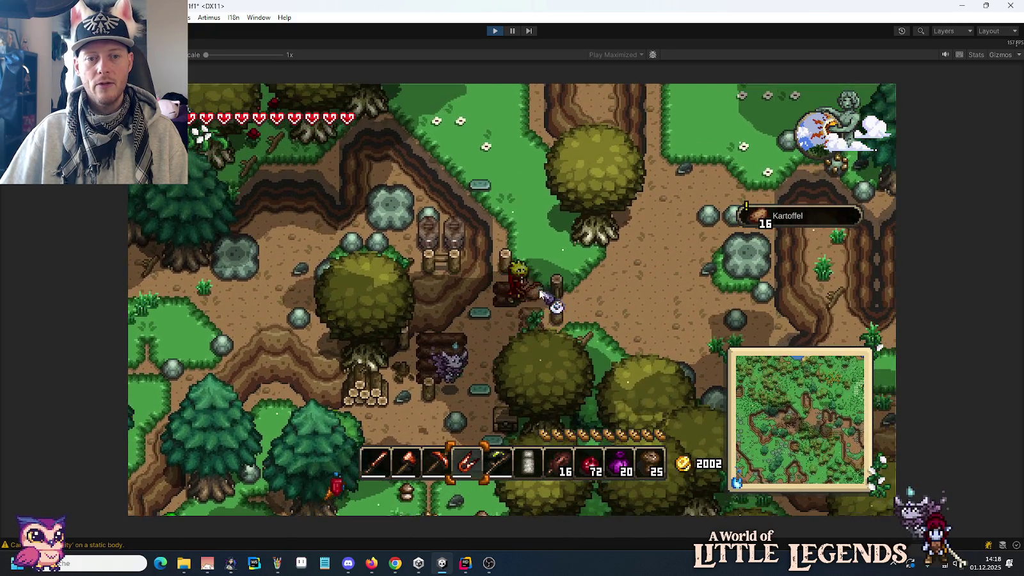
{"action": "key", "text": "s"}
{"action": "key", "text": "a"}
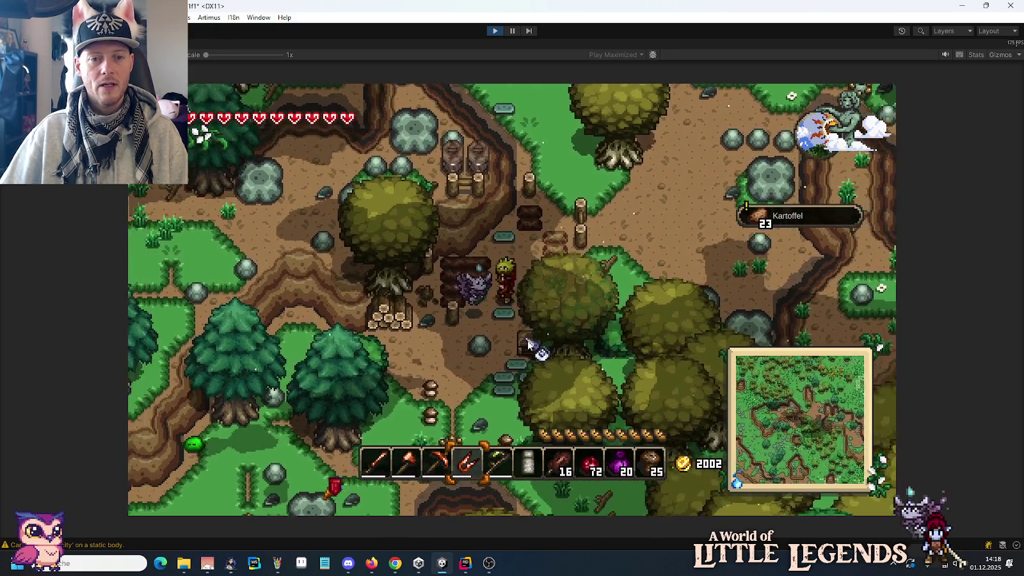
Take both potato stacks and the bread from the small chest, and place the Schweinesteak in the hotbar.
{"action": "right_click", "coordinate": [527, 340]}
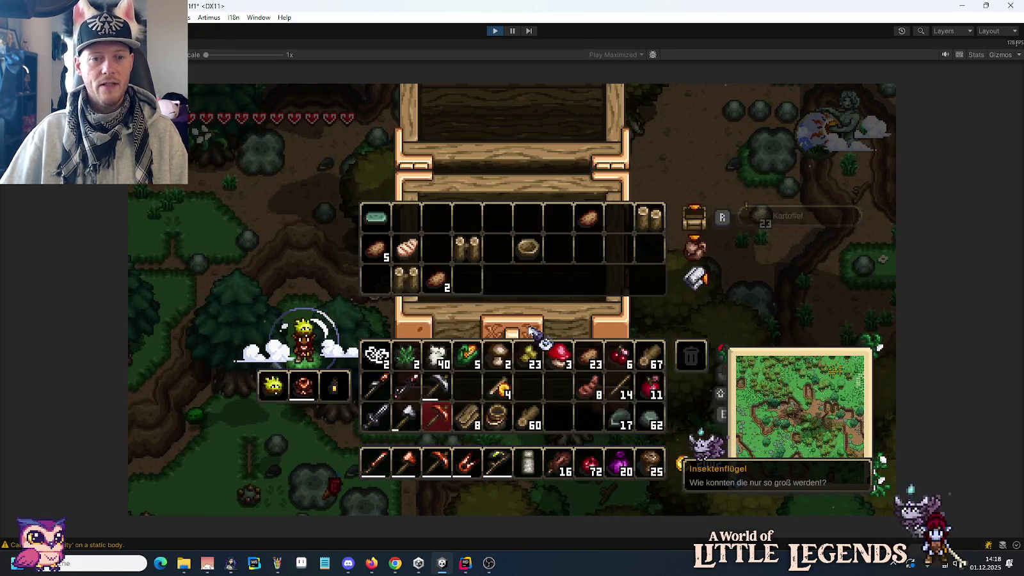
{"action": "left_click", "coordinate": [376, 248], "text": "shift"}
{"action": "left_click", "coordinate": [595, 220], "text": "shift"}
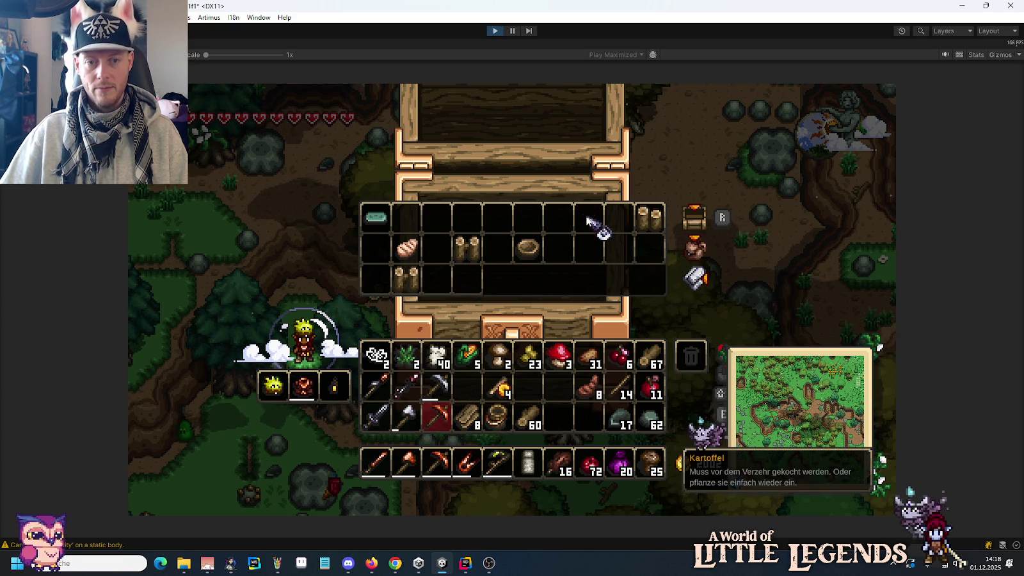
{"action": "left_click", "coordinate": [407, 248], "text": "shift"}
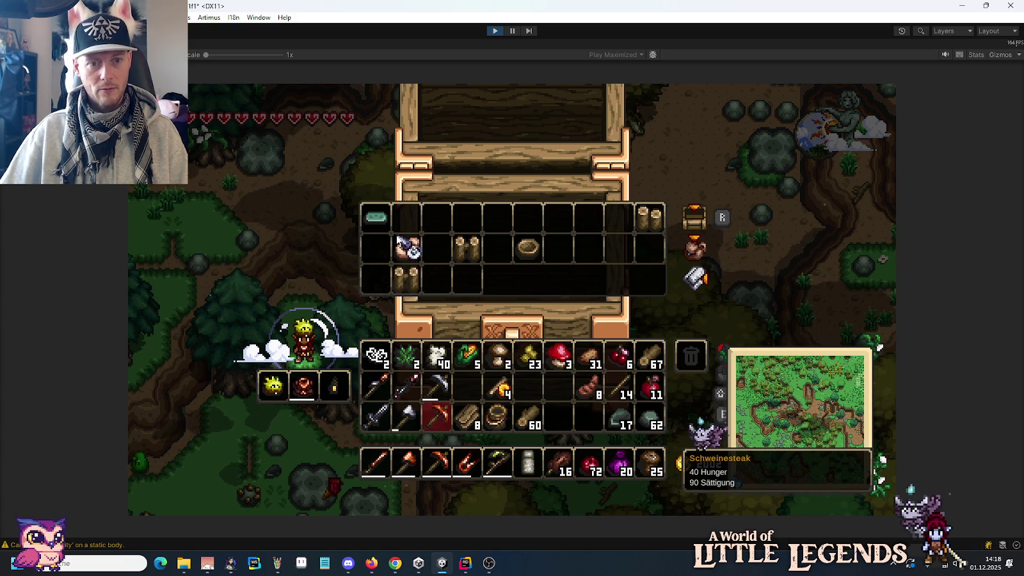
{"action": "left_click", "coordinate": [530, 461]}
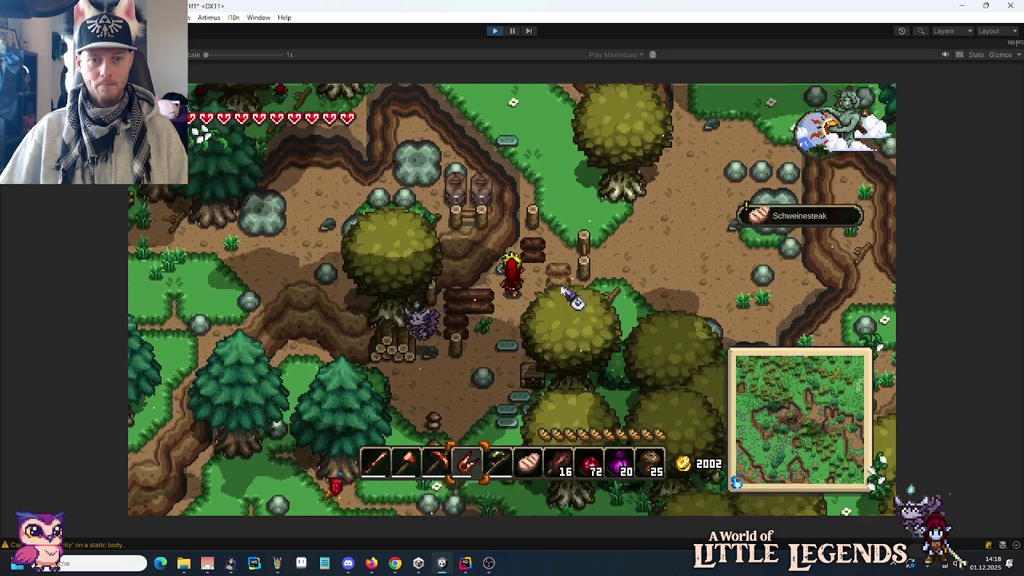
Walk north through the forest and across the river to the sunflowers and roses below a dirt crater.
{"action": "key", "text": "w"}
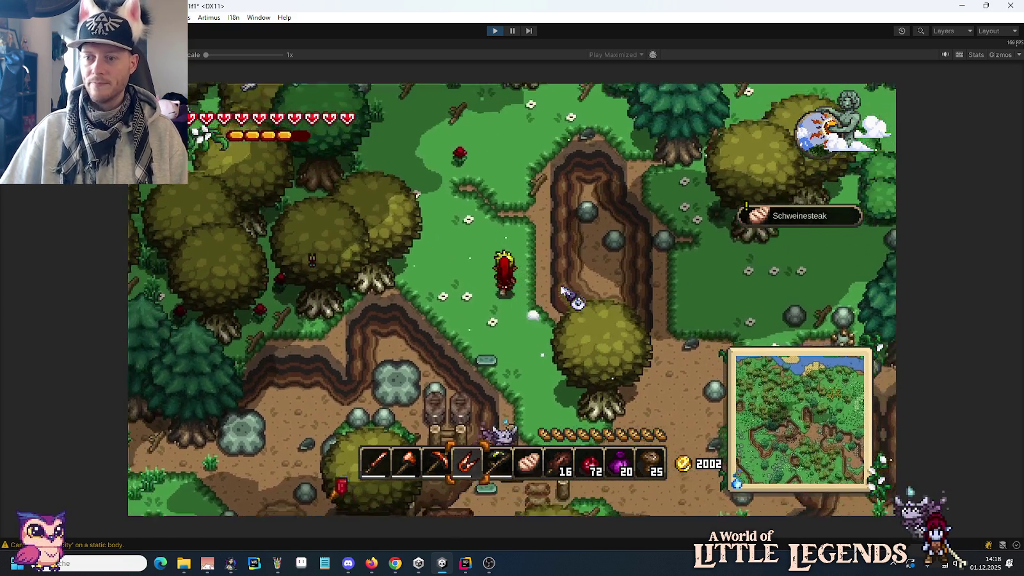
{"action": "key", "text": "w"}
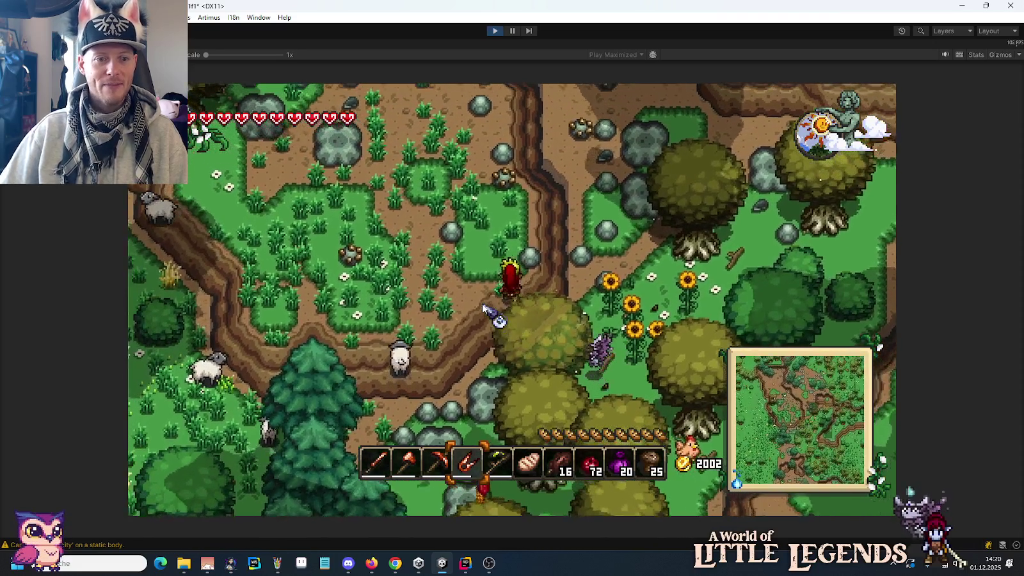
{"action": "key", "text": "a"}
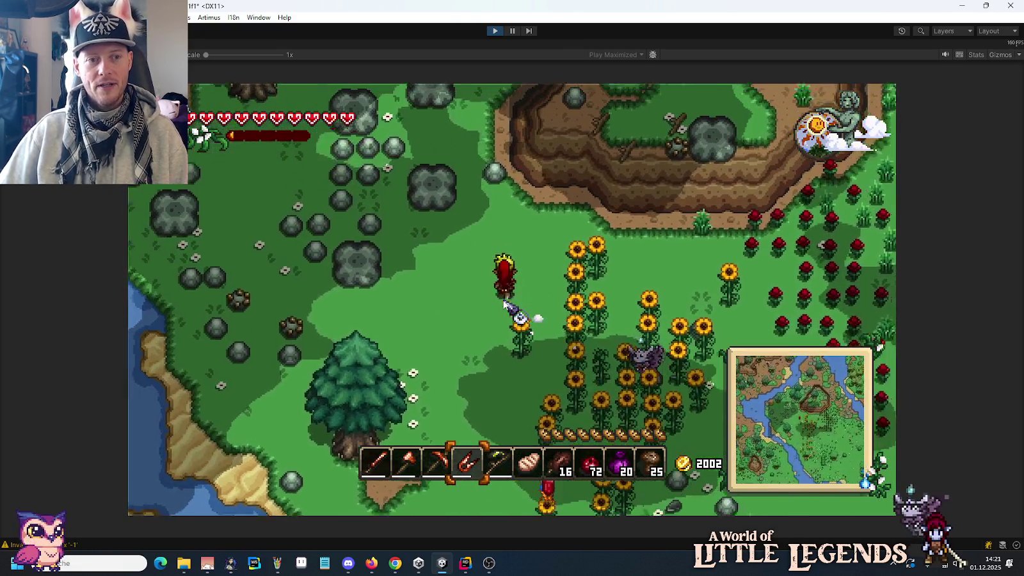
Walk west past the sunflowers and dirt ravine into the dense broadleaf forest.
{"action": "key", "text": "a"}
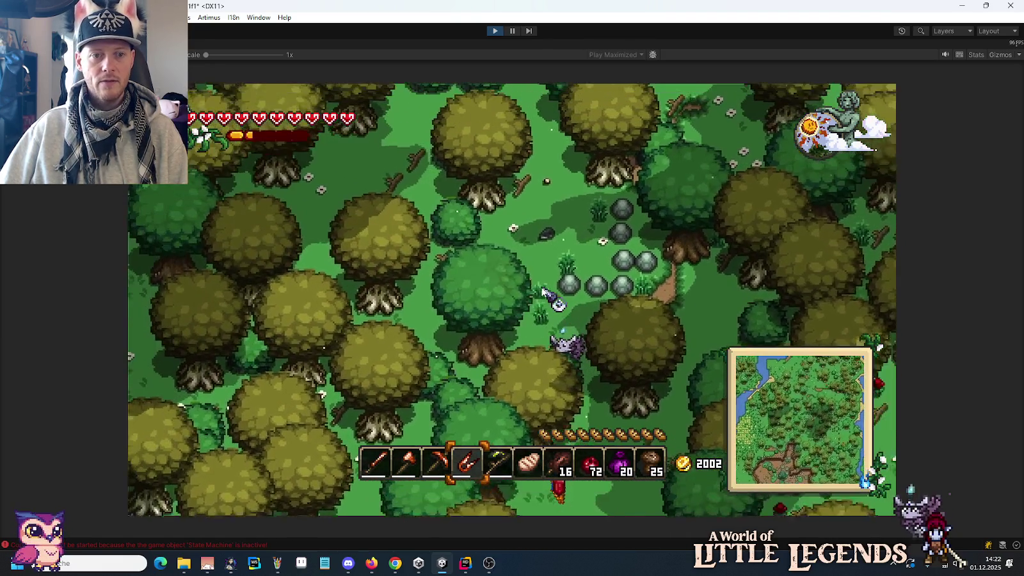
{"action": "key", "text": "a"}
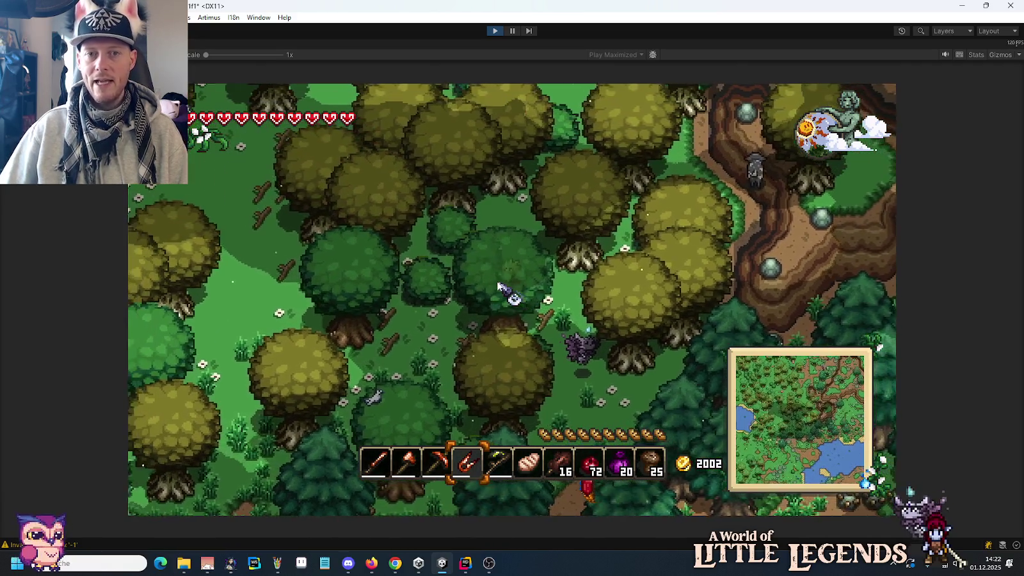
{"action": "key", "text": "w"}
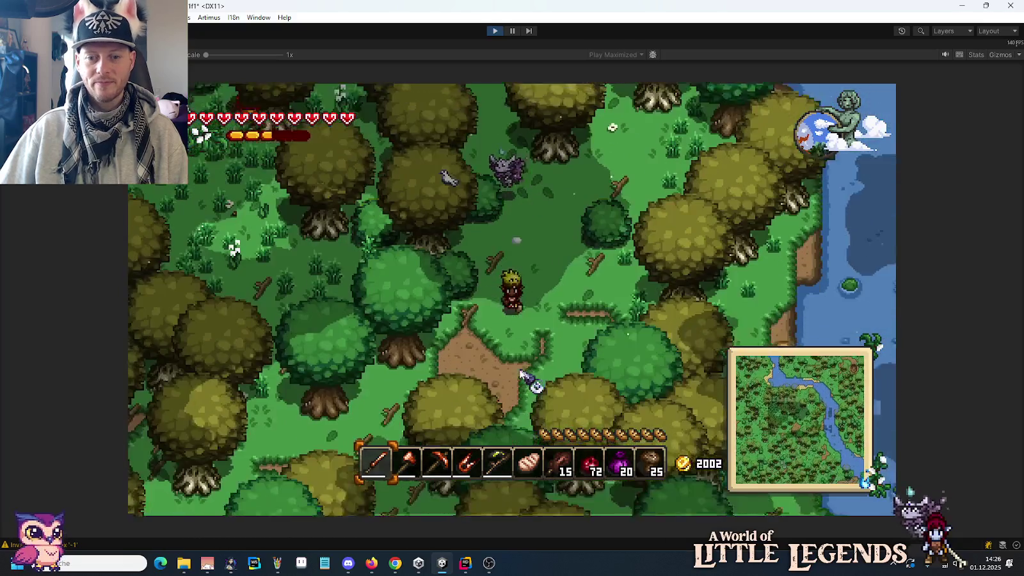
{"action": "key", "text": "s"}
{"action": "key", "text": "a"}
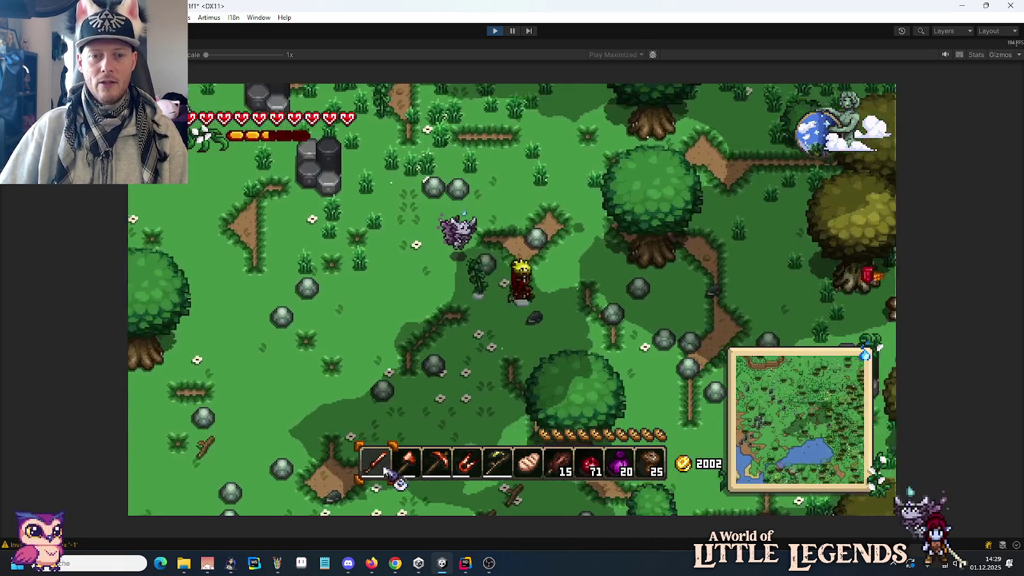
Walk down past the pond, briefly checking the inventory and crafting book.
{"action": "key", "text": "s"}
{"action": "key", "text": "d"}
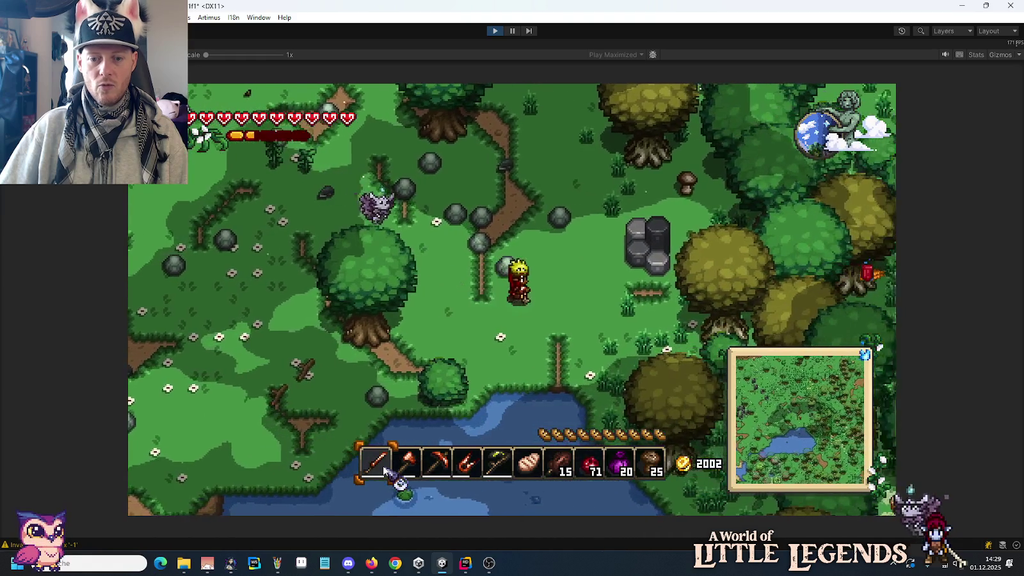
{"action": "key", "text": "s"}
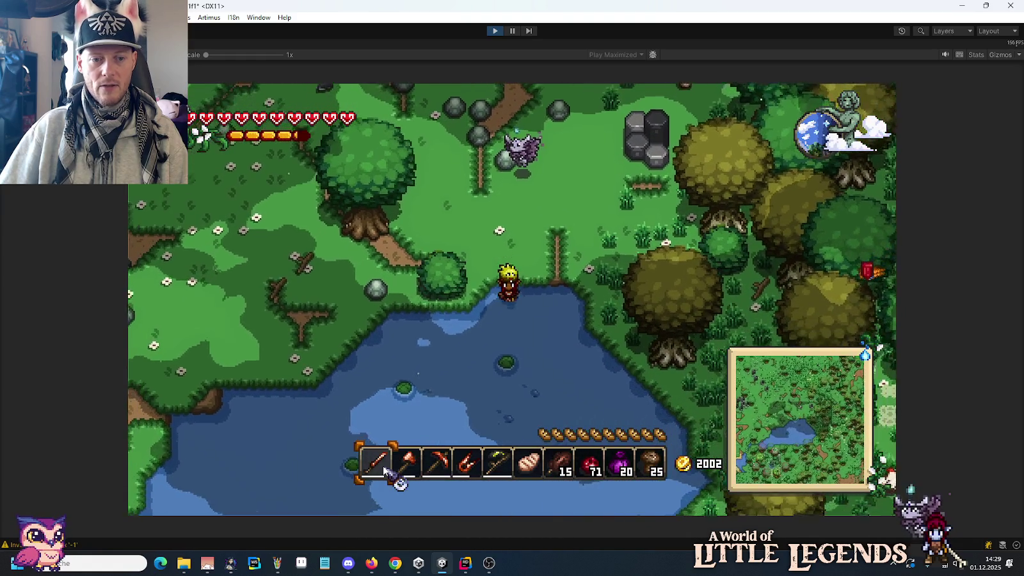
{"action": "key", "text": "i"}
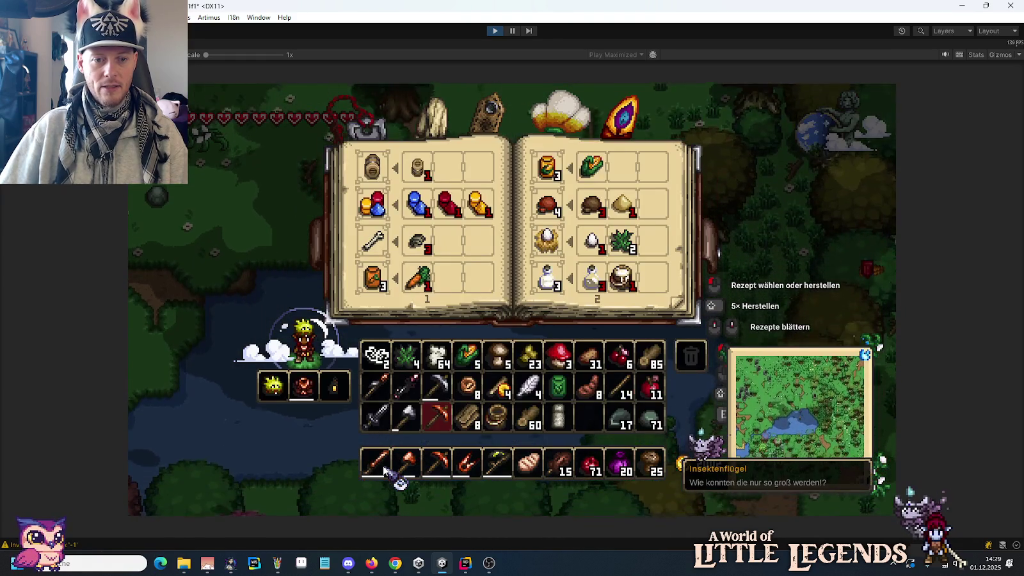
{"action": "key", "text": "i"}
Cross the pond and walk down-right through the forest to the coastline and out over the water.
{"action": "key", "text": "s"}
{"action": "key", "text": "d"}
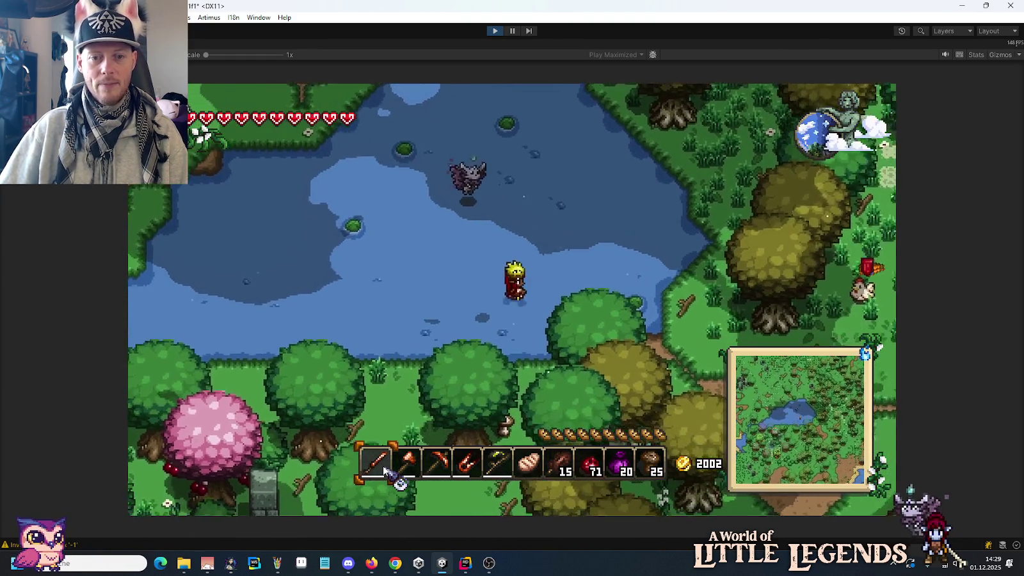
{"action": "key", "text": "s"}
{"action": "key", "text": "d"}
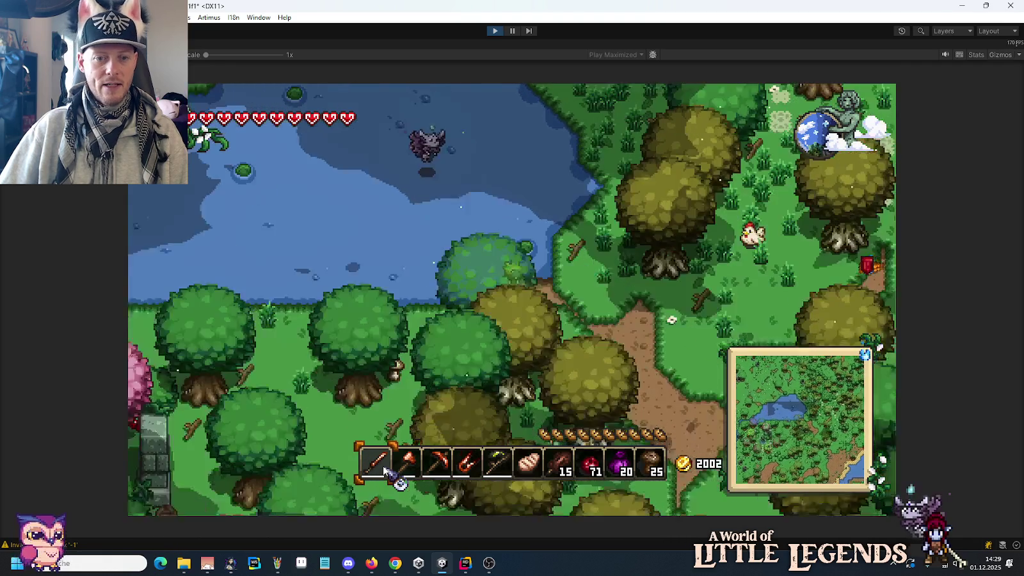
{"action": "key", "text": "d"}
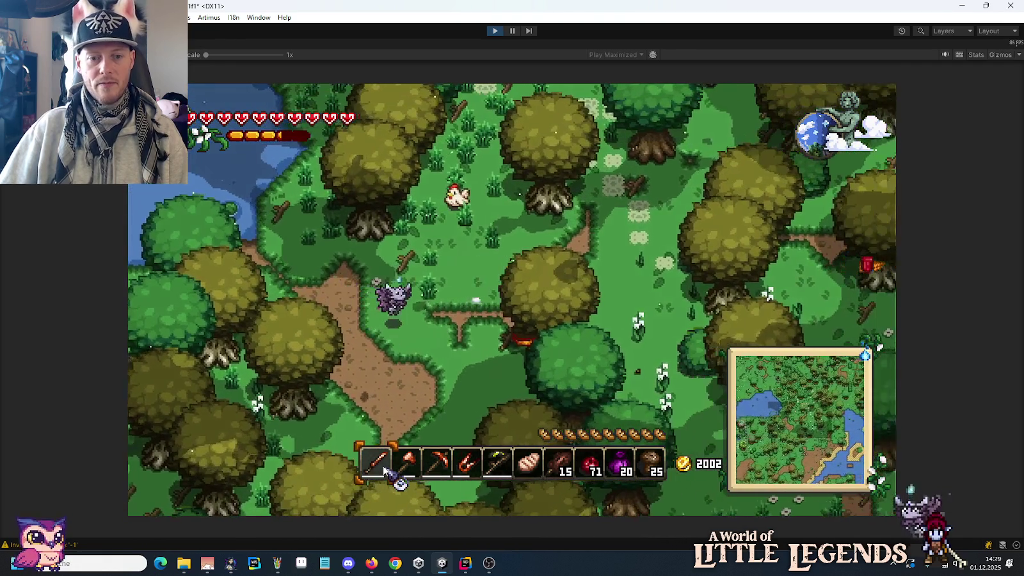
{"action": "key", "text": "s"}
{"action": "key", "text": "d"}
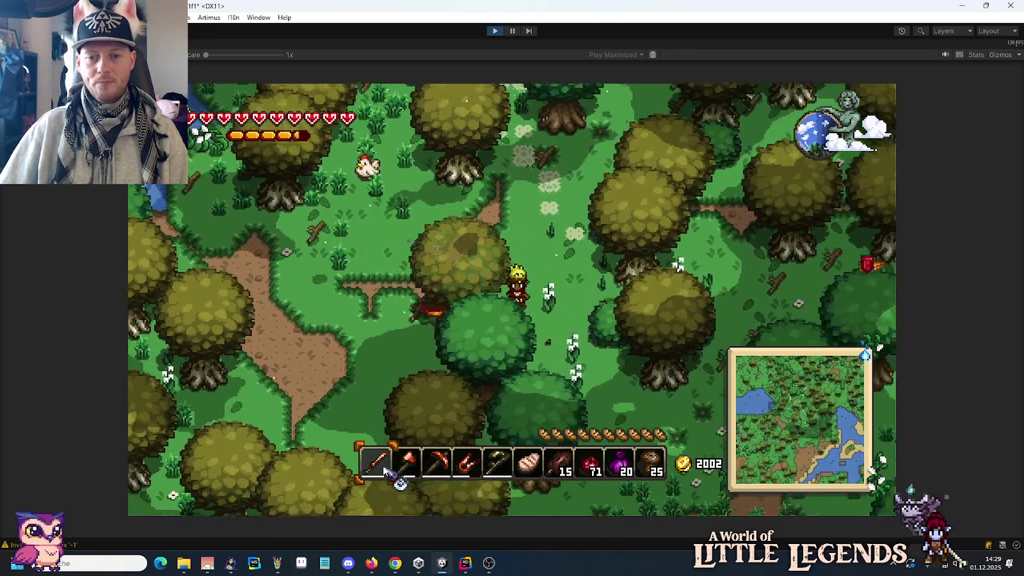
{"action": "key", "text": "s"}
{"action": "key", "text": "d"}
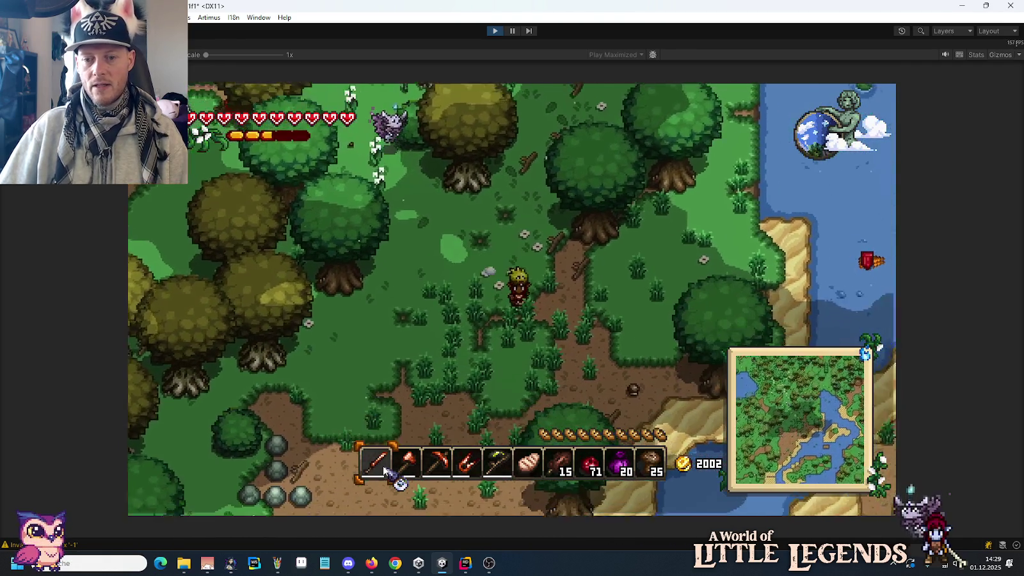
{"action": "key", "text": "d"}
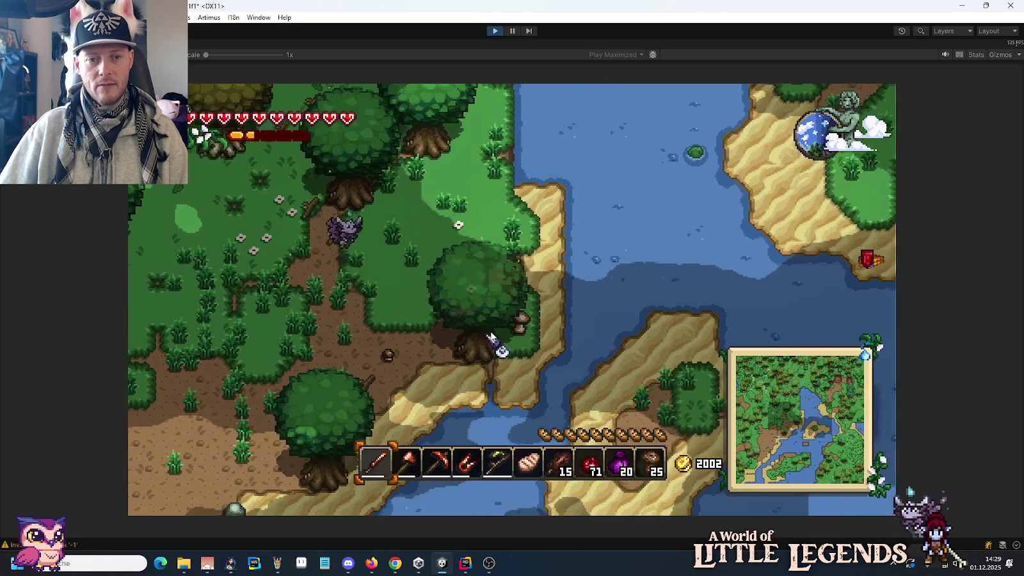
{"action": "key", "text": "d"}
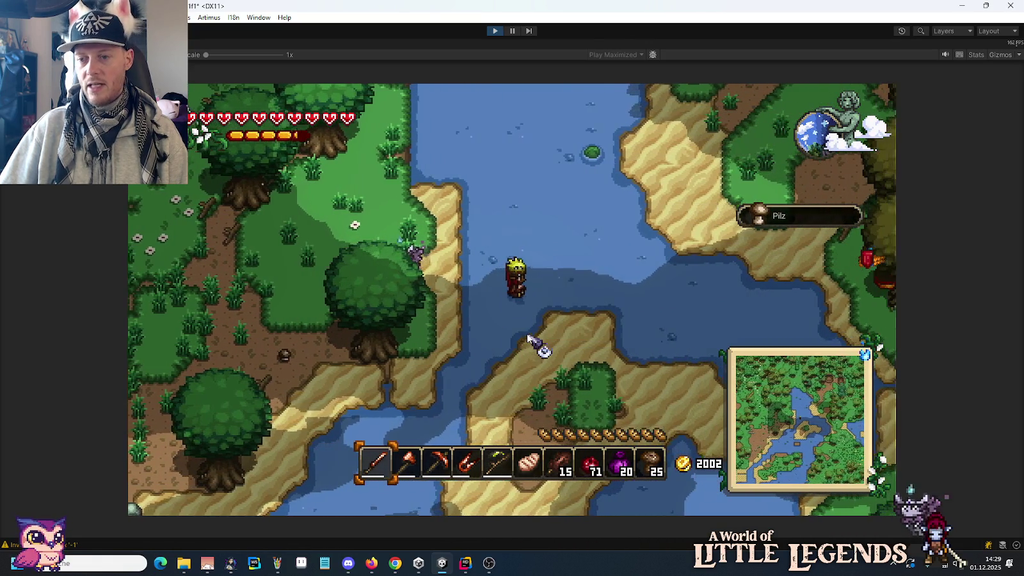
Walk north-east across the water onto the grass and down-right past the trees.
{"action": "key", "text": "d"}
{"action": "key", "text": "w"}
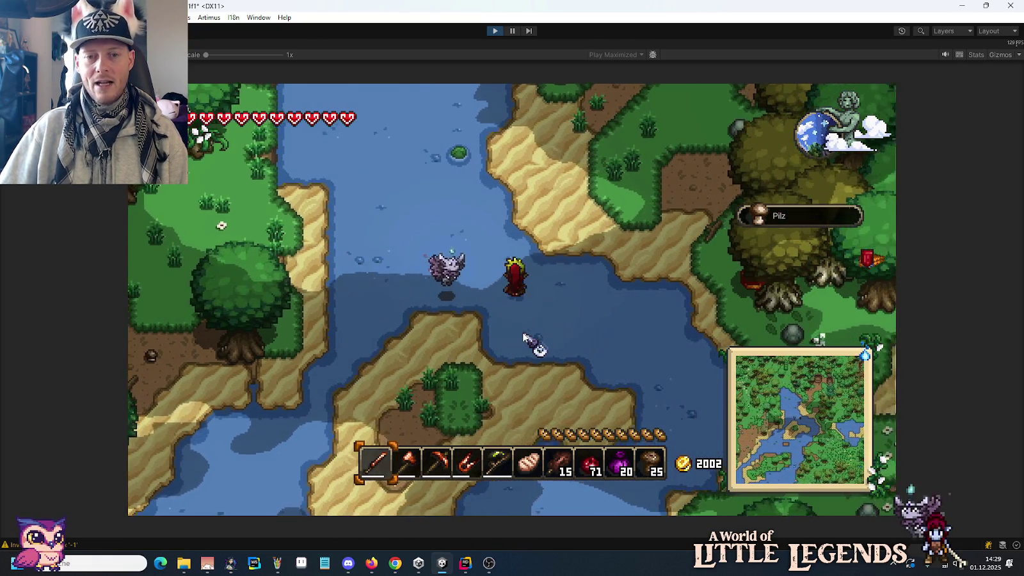
{"action": "key", "text": "d"}
{"action": "key", "text": "w"}
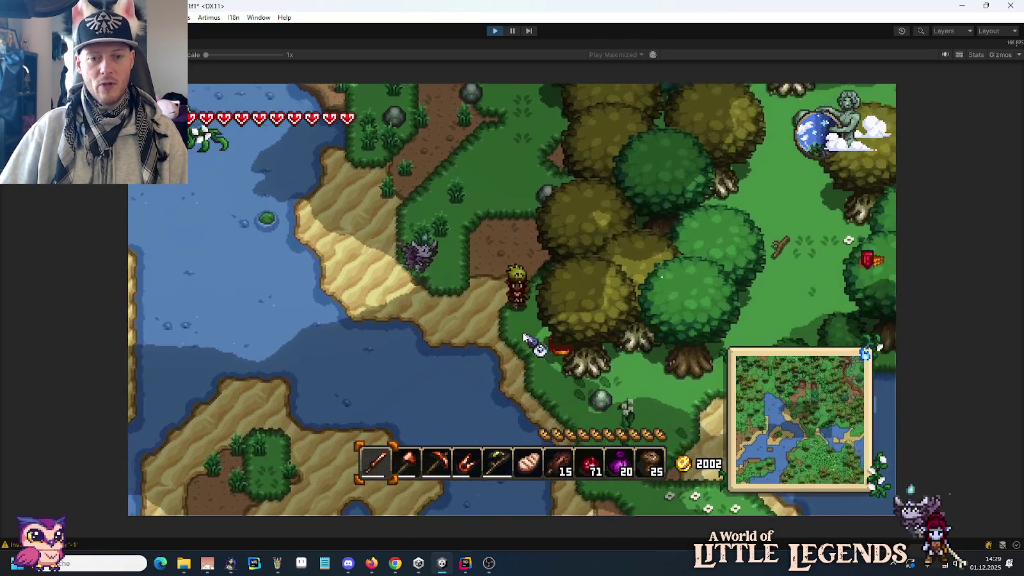
{"action": "key", "text": "d"}
{"action": "key", "text": "s"}
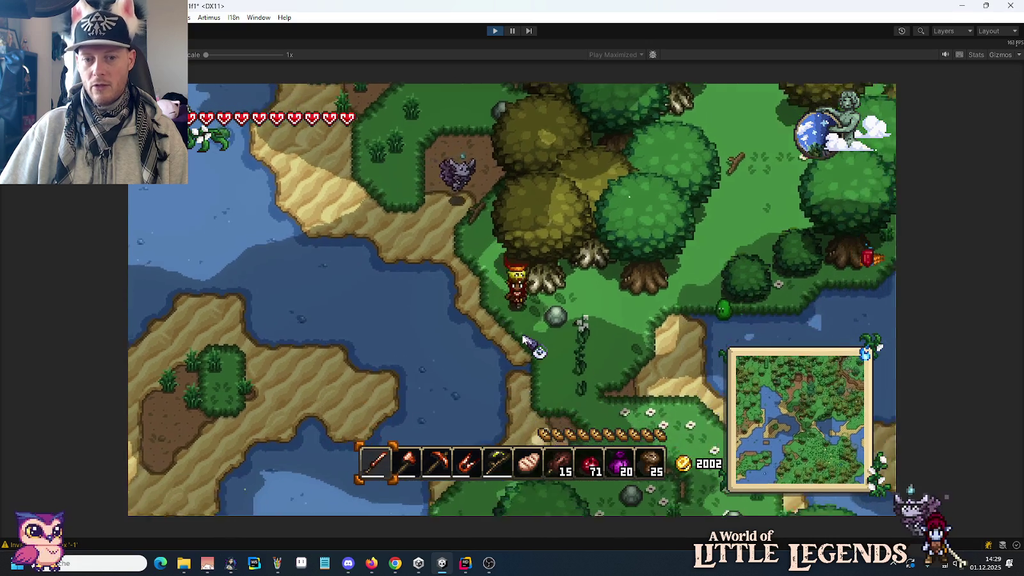
Head north and north-east through the forest, collecting Holzstamm logs until the count reaches 5.
{"action": "key", "text": "w"}
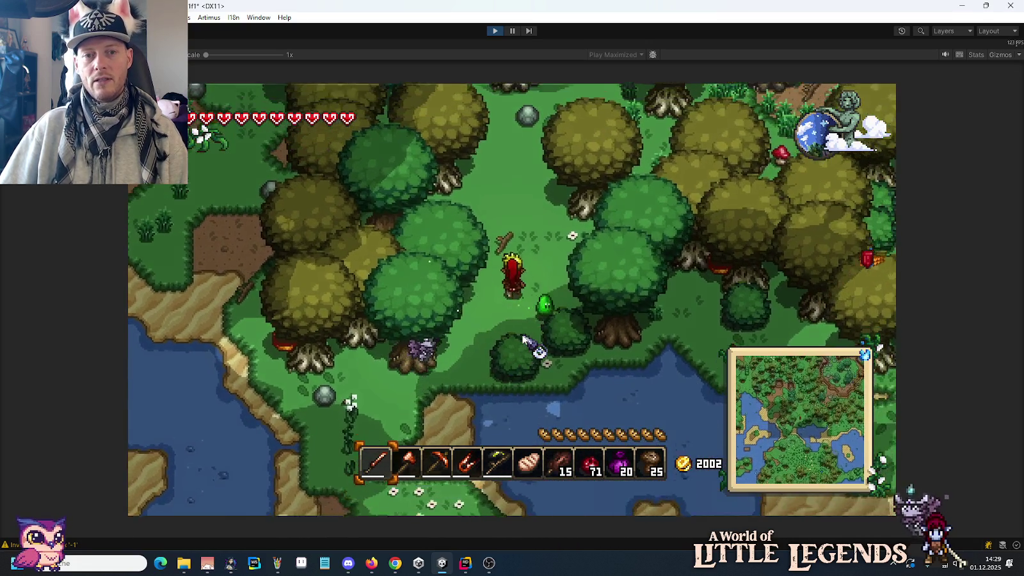
{"action": "key", "text": "w"}
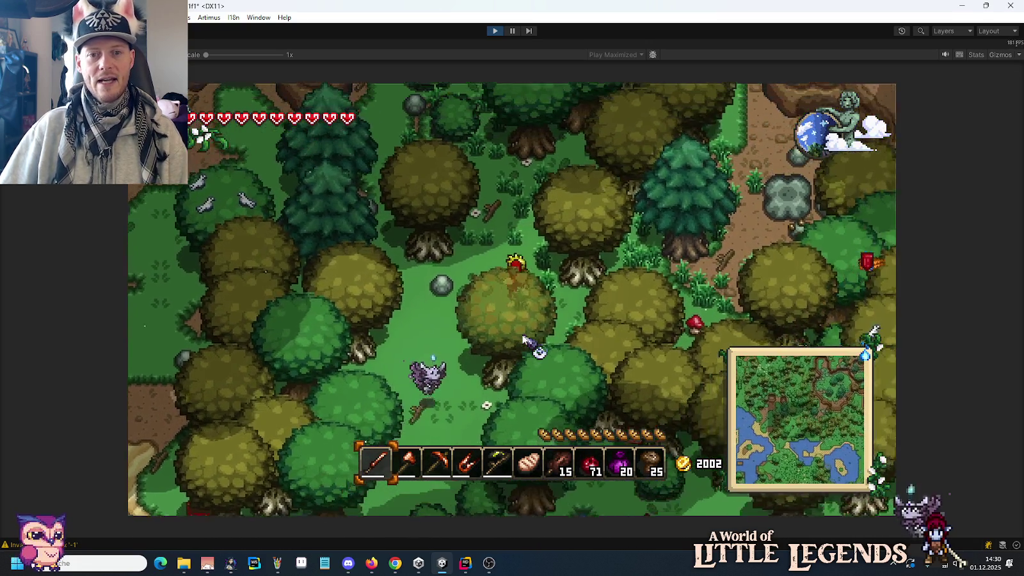
{"action": "key", "text": "d"}
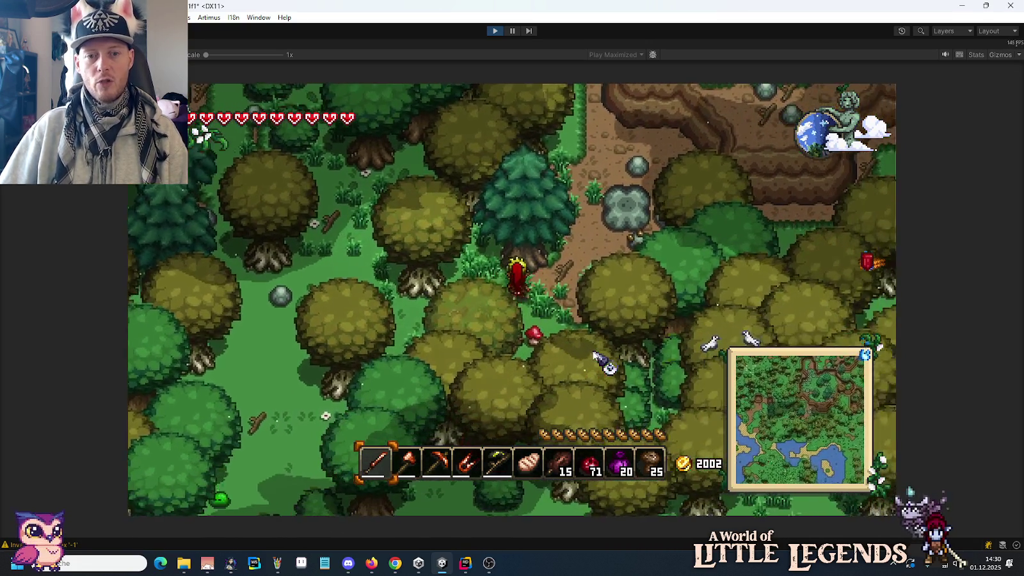
{"action": "key", "text": "w"}
{"action": "key", "text": "d"}
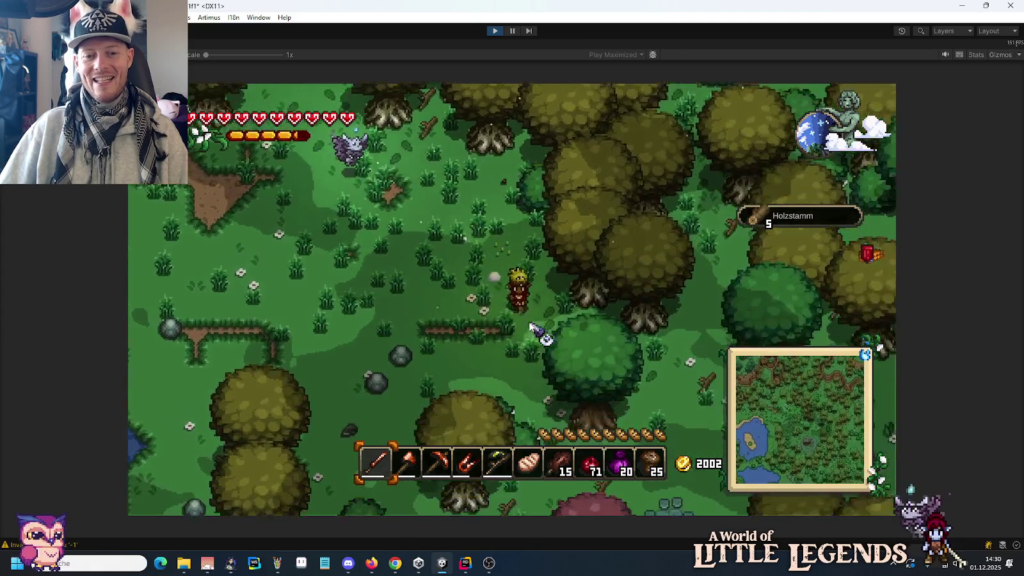
{"action": "key", "text": "s"}
{"action": "key", "text": "d"}
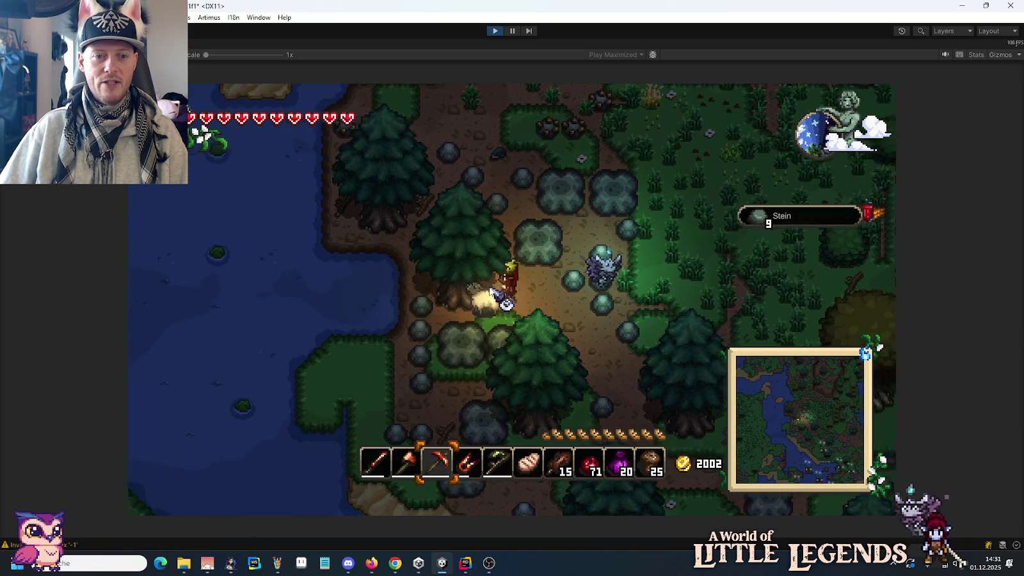
Walk south-east through the pines, across swampy water and sand onto a forest dirt path.
{"action": "key", "text": "s+d"}
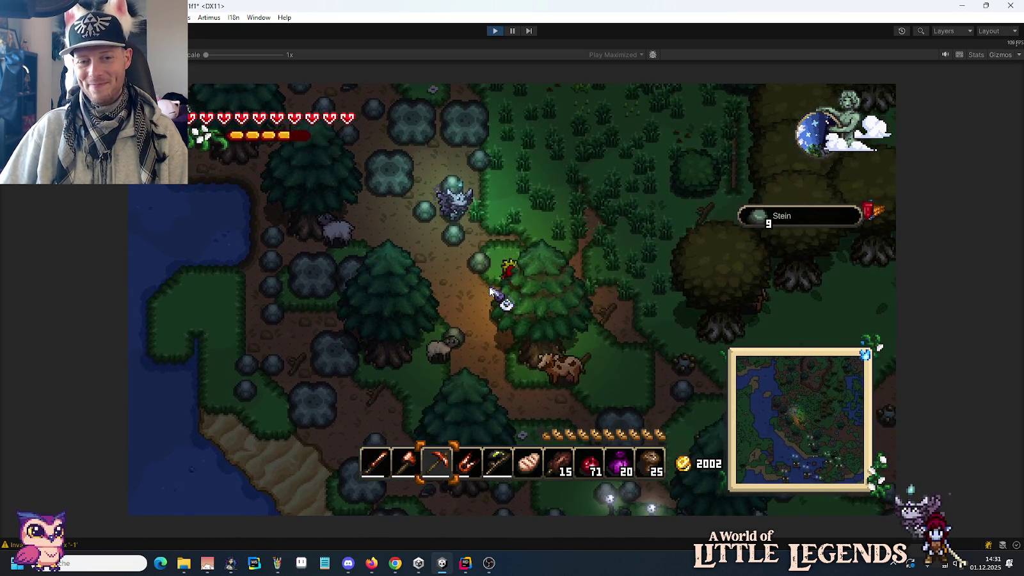
{"action": "key", "text": "d"}
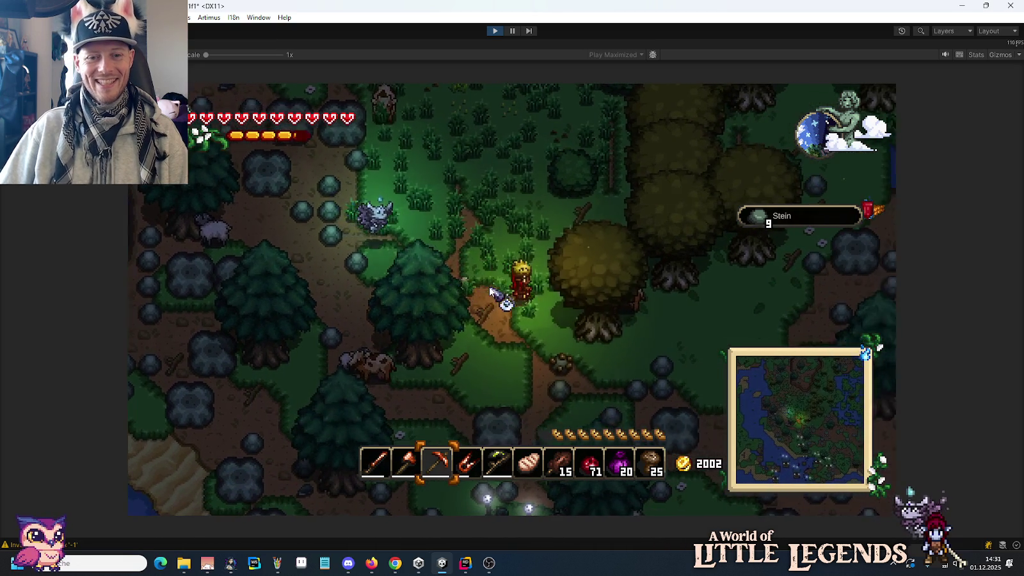
{"action": "key", "text": "s+d"}
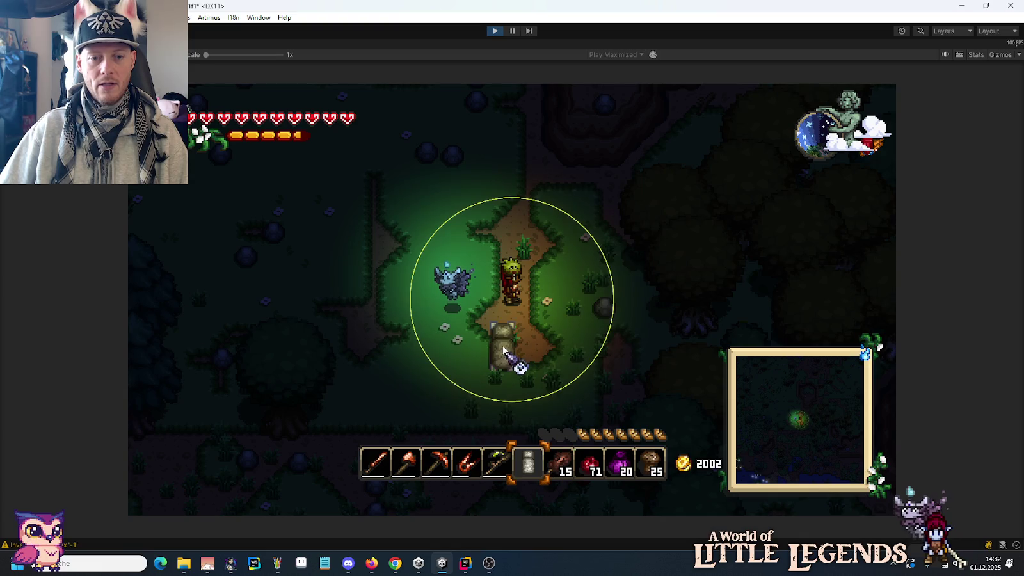
Walk left and use the sleeping bag from the inventory to sleep until day 26.
{"action": "key", "text": "a"}
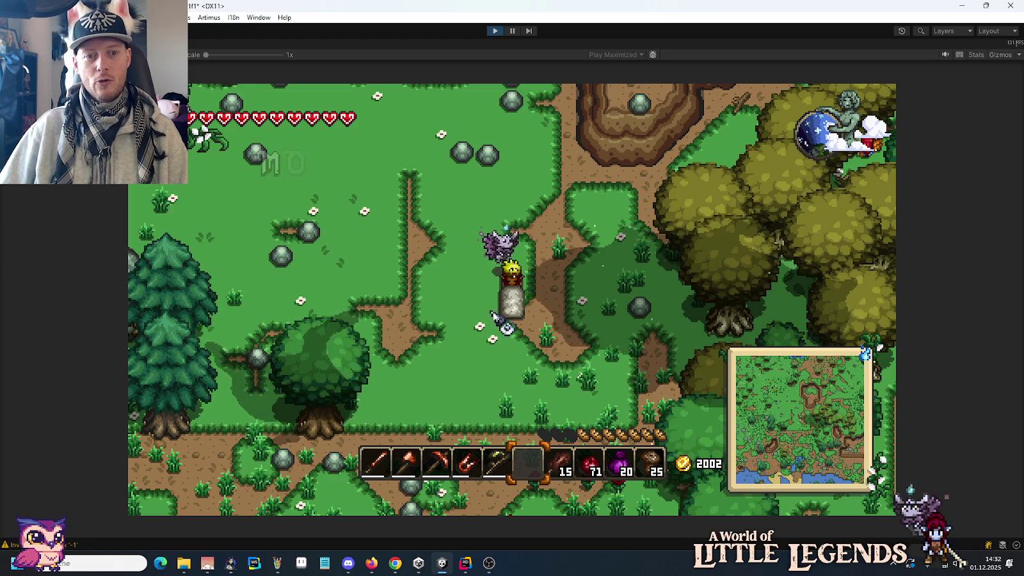
{"action": "key", "text": "i"}
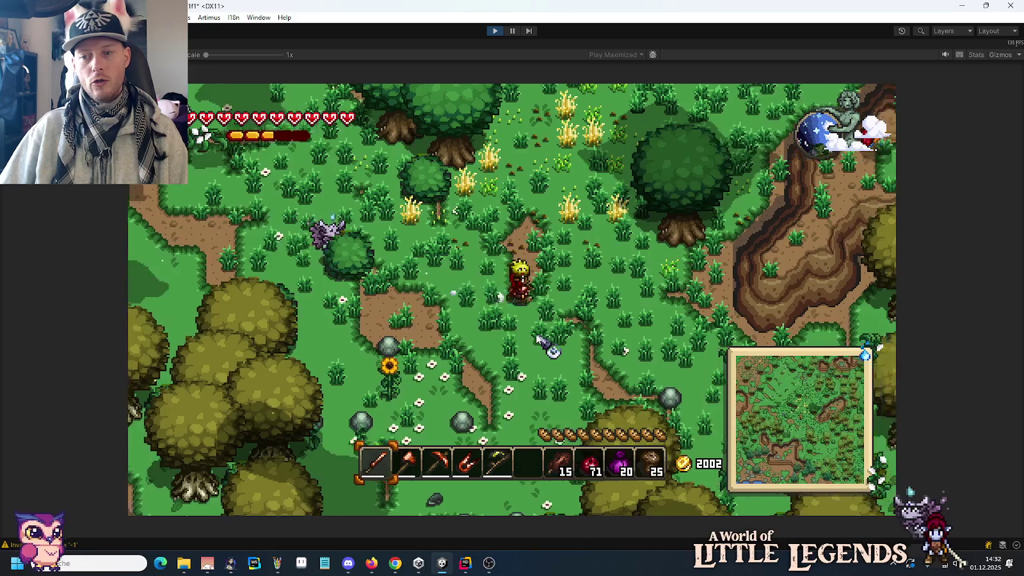
Walk right through the forest, smash the stone pillar, and continue to the graveyard ruins.
{"action": "key", "text": "d"}
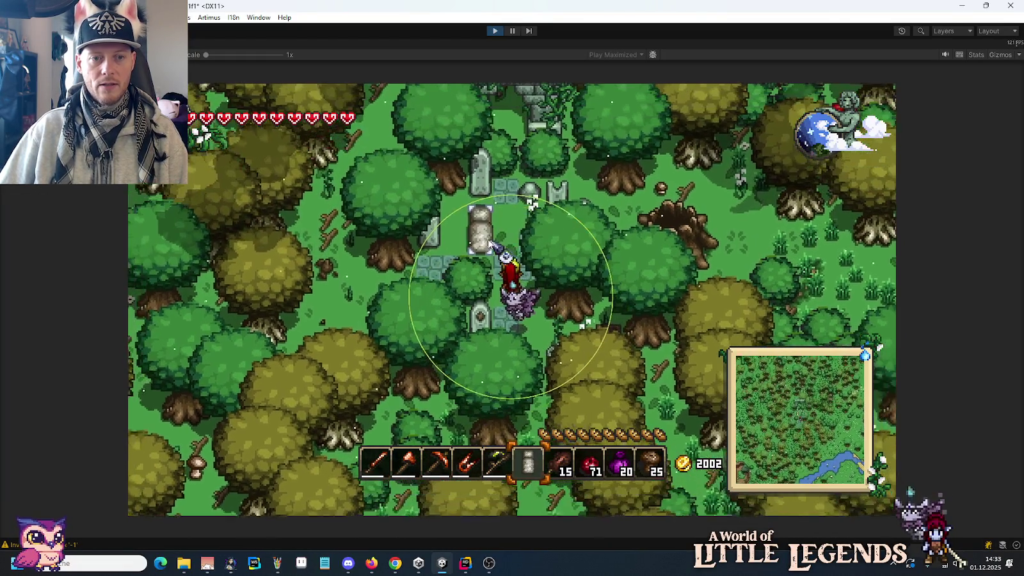
{"action": "left_click", "coordinate": [486, 264]}
{"action": "key", "text": "w"}
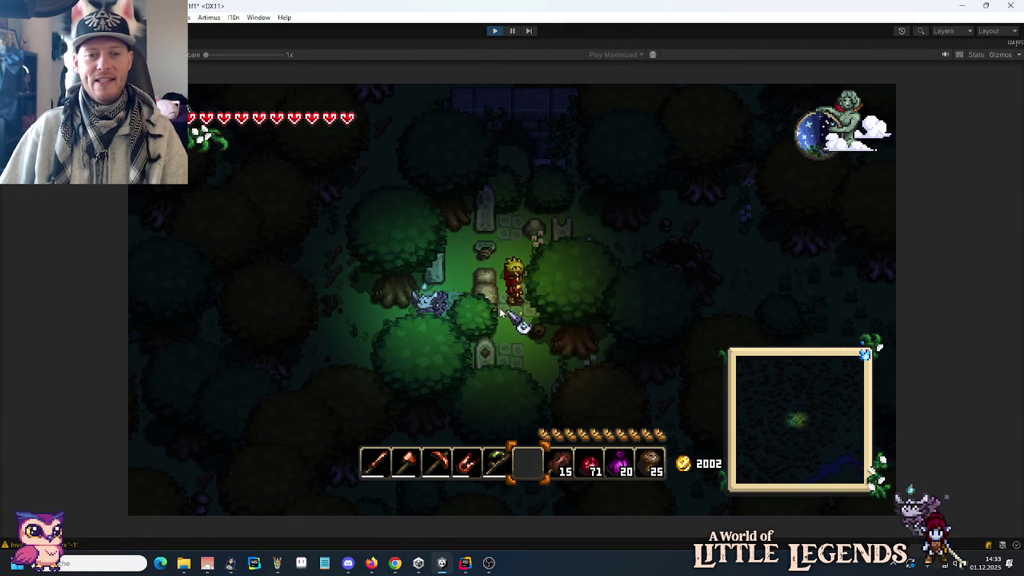
Move the sleeping bag from hotbar slot 6 into the inventory and put the blue flower in slot 6.
{"action": "key", "text": "Tab"}
{"action": "left_click", "coordinate": [529, 460]}
{"action": "left_click", "coordinate": [589, 417]}
{"action": "left_click", "coordinate": [558, 417]}
{"action": "left_click", "coordinate": [529, 460]}
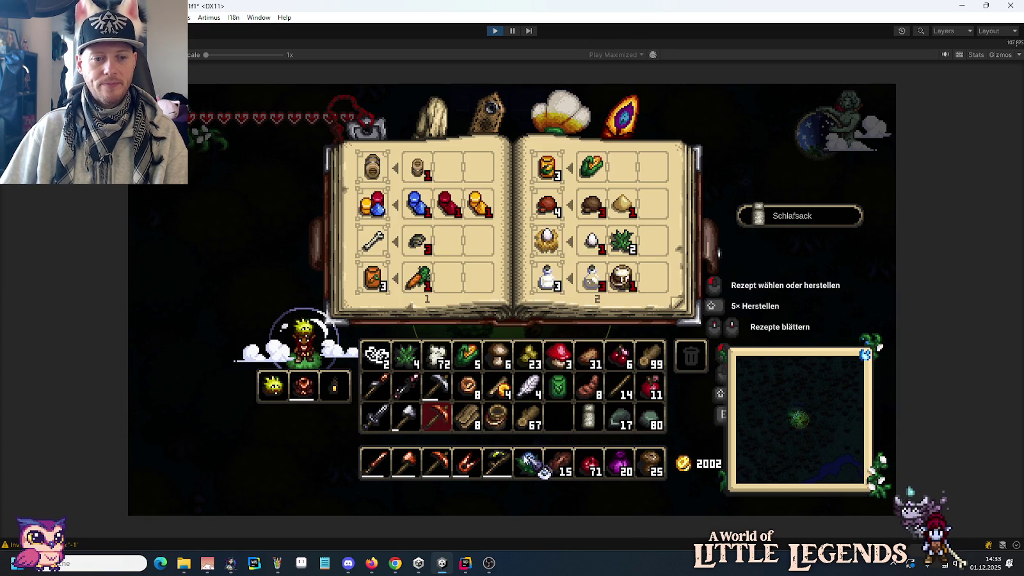
{"action": "key", "text": "Tab"}
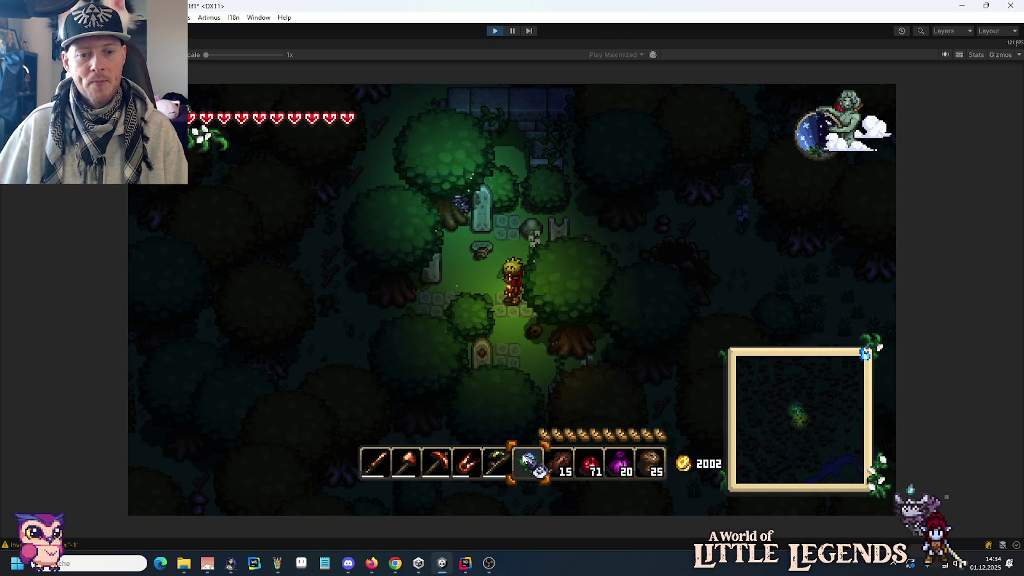
{"action": "scroll", "coordinate": [525, 459], "scroll_direction": "up", "scroll_amount": 5}
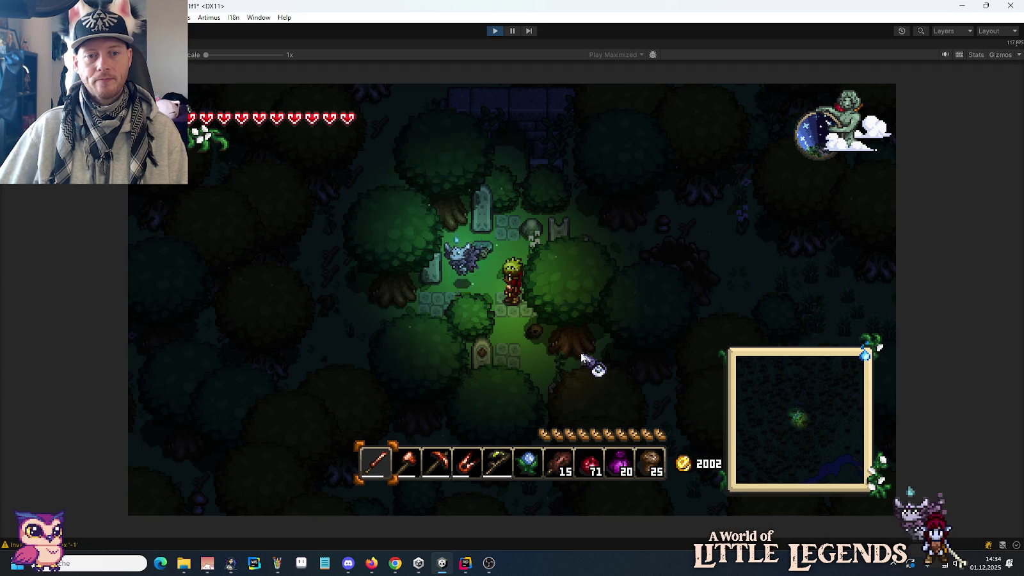
{"action": "key", "text": "a"}
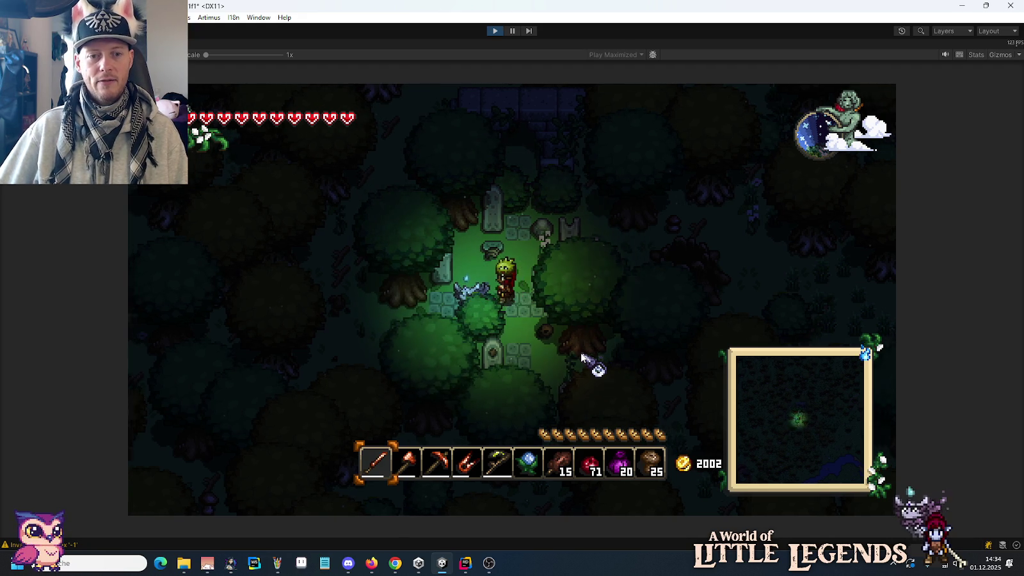
{"action": "key", "text": "a"}
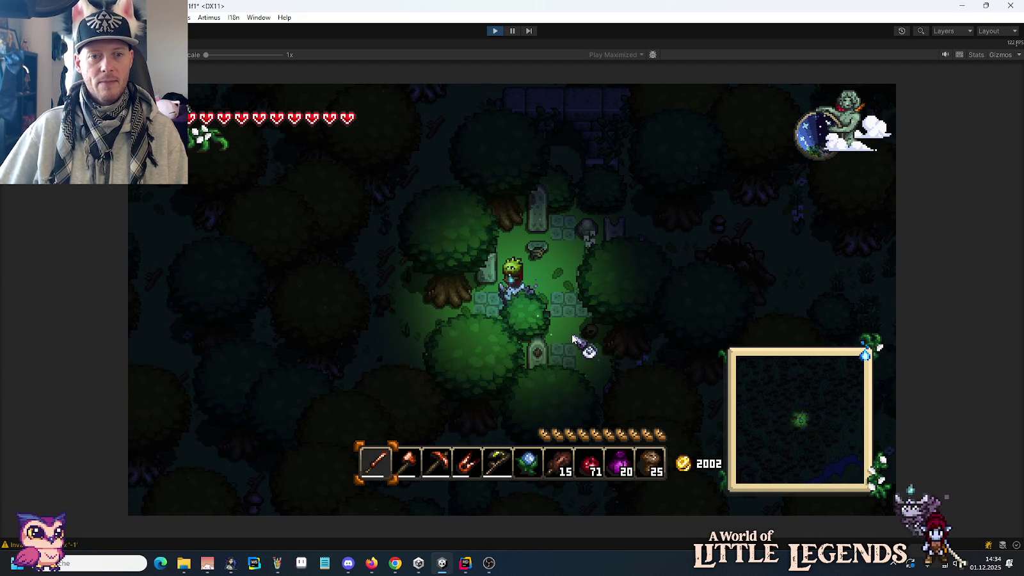
{"action": "key", "text": "a"}
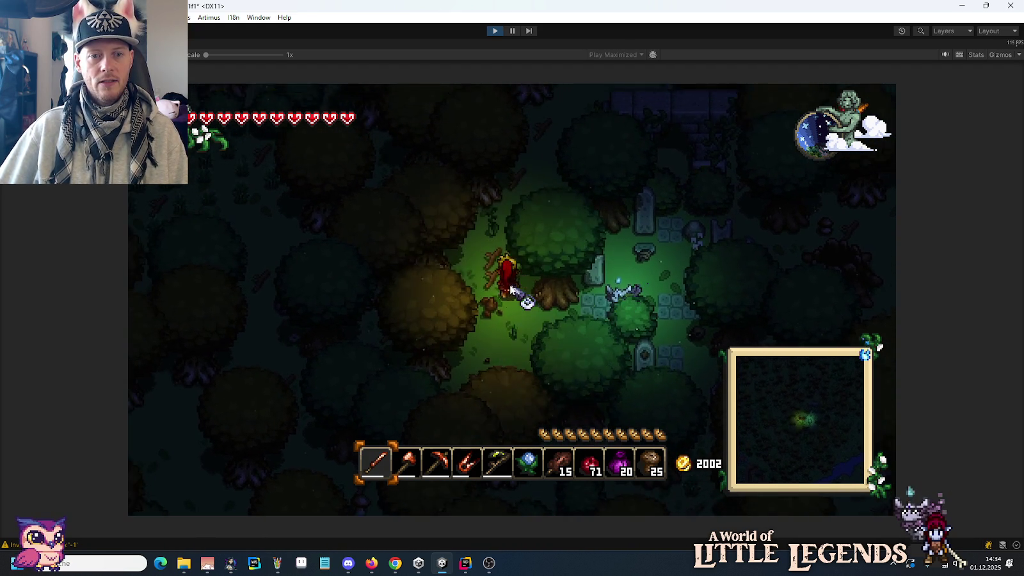
{"action": "key", "text": "d"}
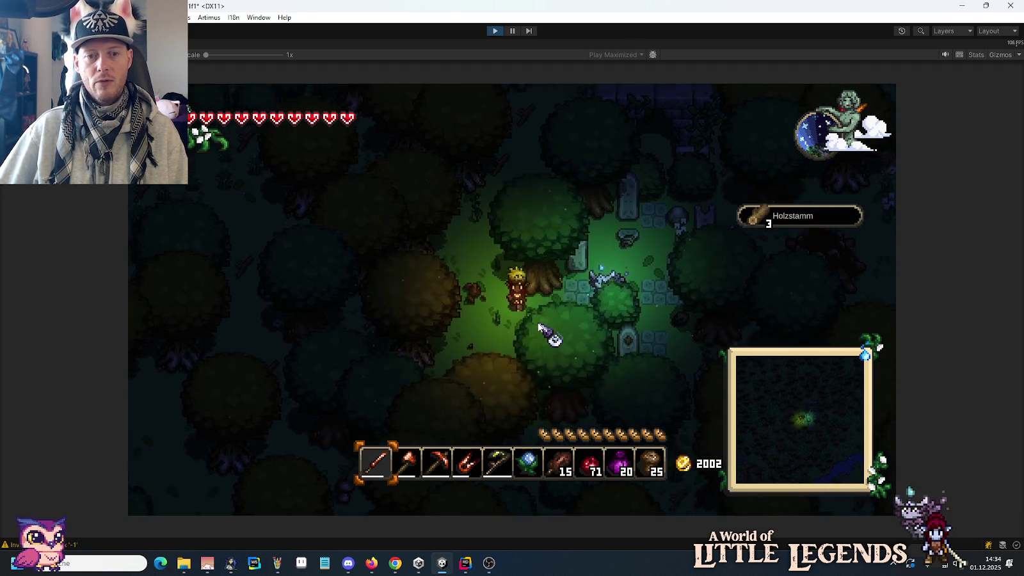
{"action": "key", "text": "d"}
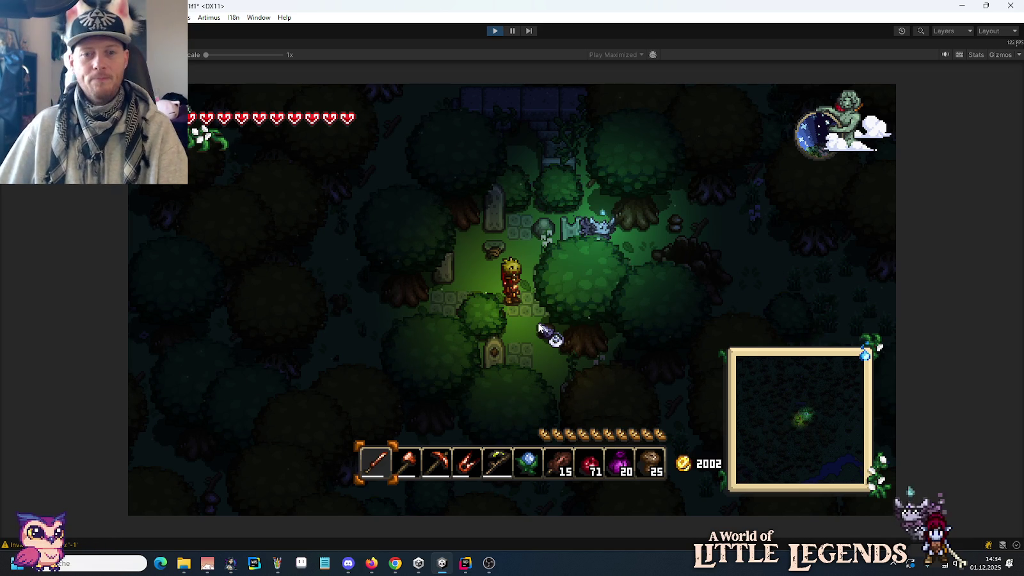
{"action": "key", "text": "s"}
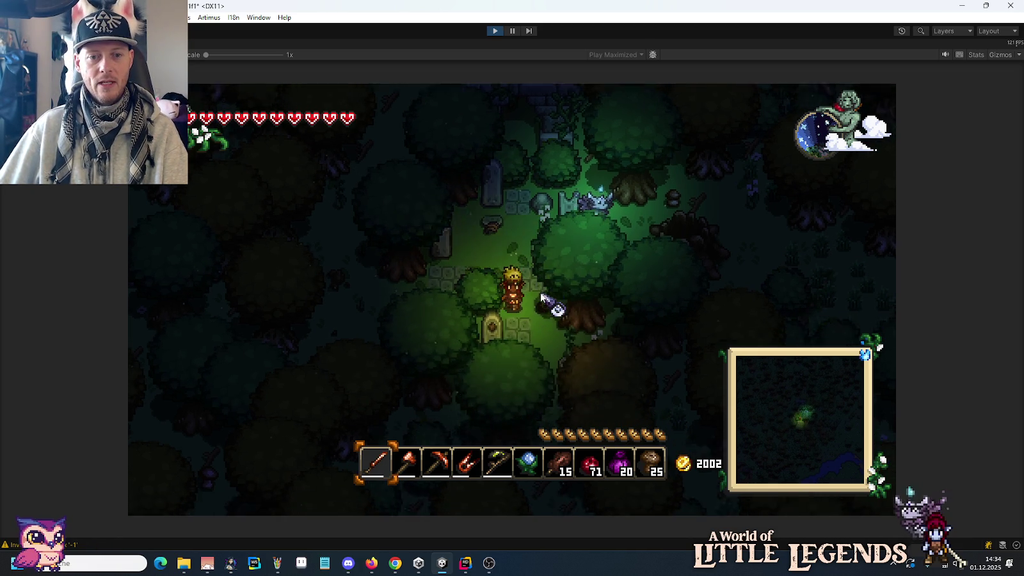
{"action": "key", "text": "w"}
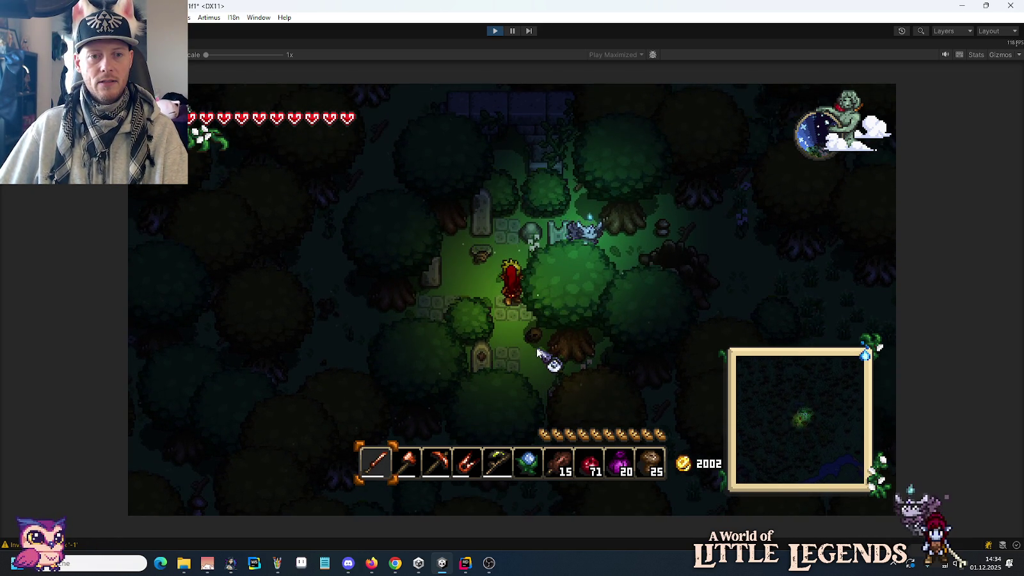
{"action": "key", "text": "d"}
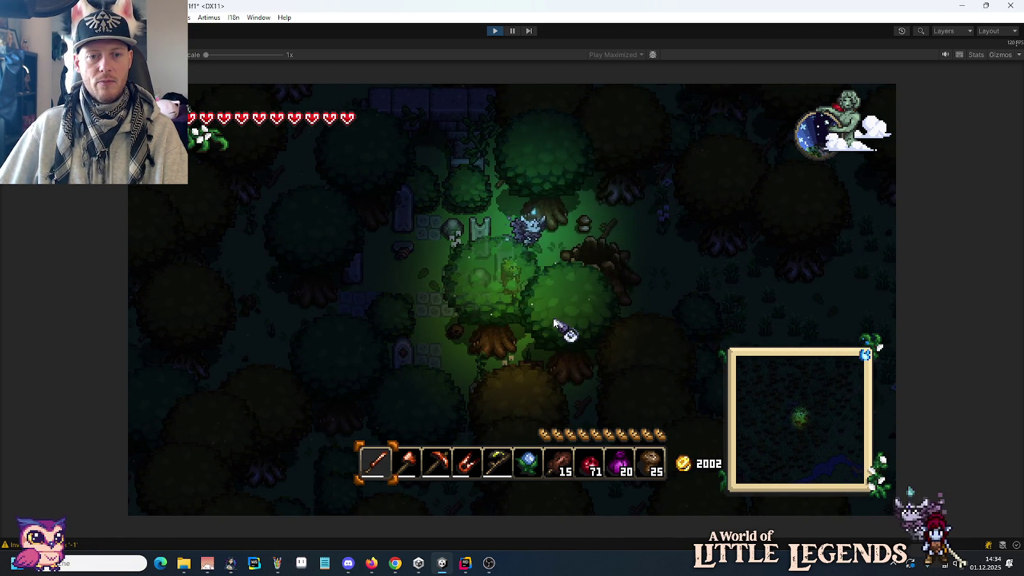
{"action": "key", "text": "s"}
{"action": "key", "text": "a"}
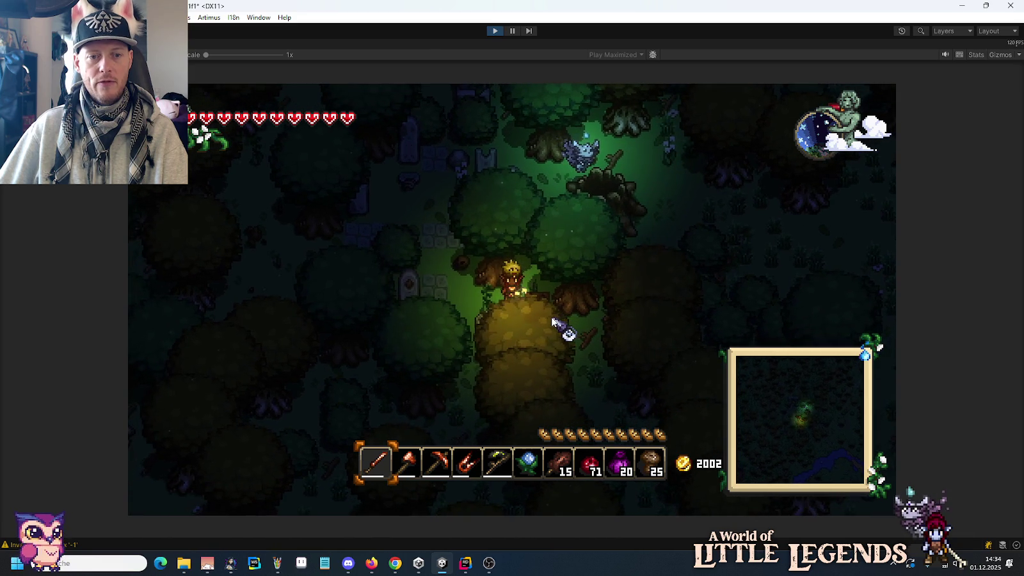
{"action": "key", "text": "w"}
{"action": "key", "text": "a"}
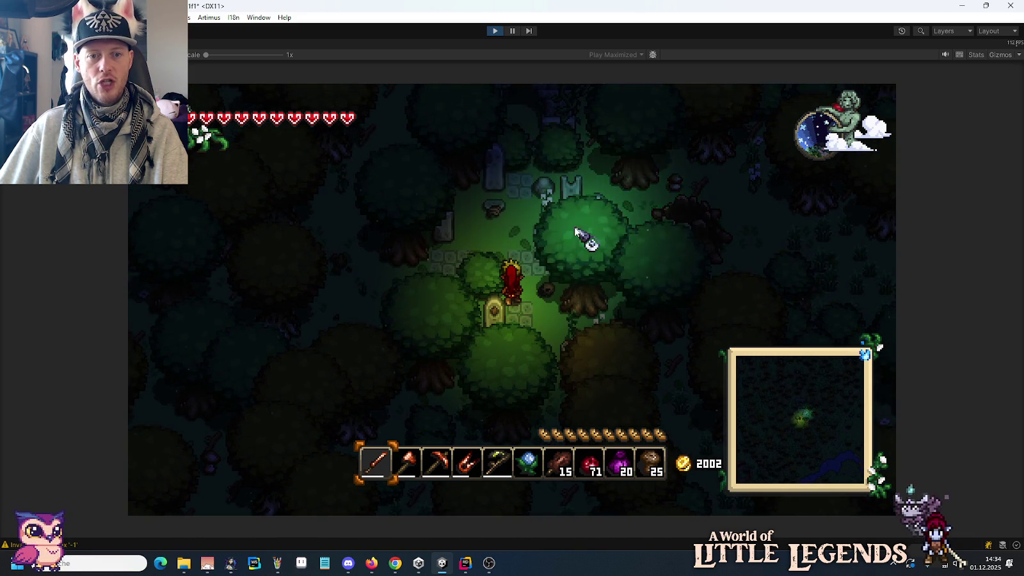
{"action": "key", "text": "d"}
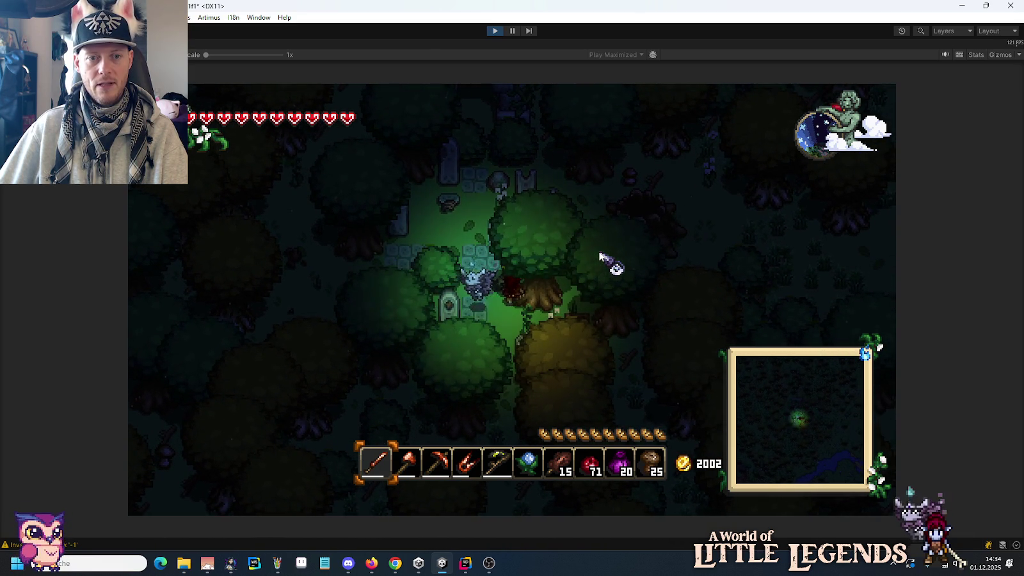
{"action": "key", "text": "a"}
{"action": "key", "text": "s"}
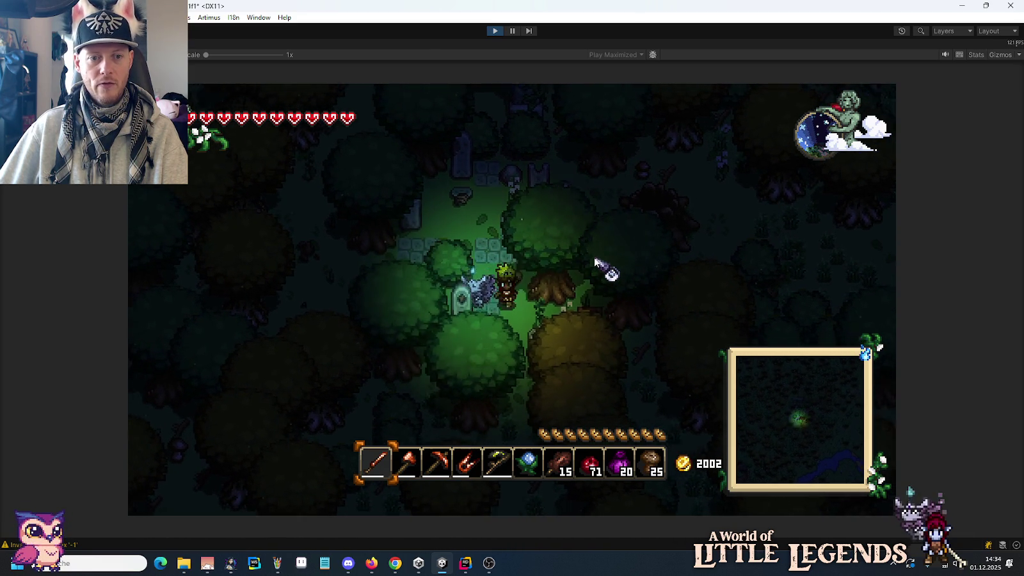
{"action": "key", "text": "a"}
{"action": "key", "text": "w"}
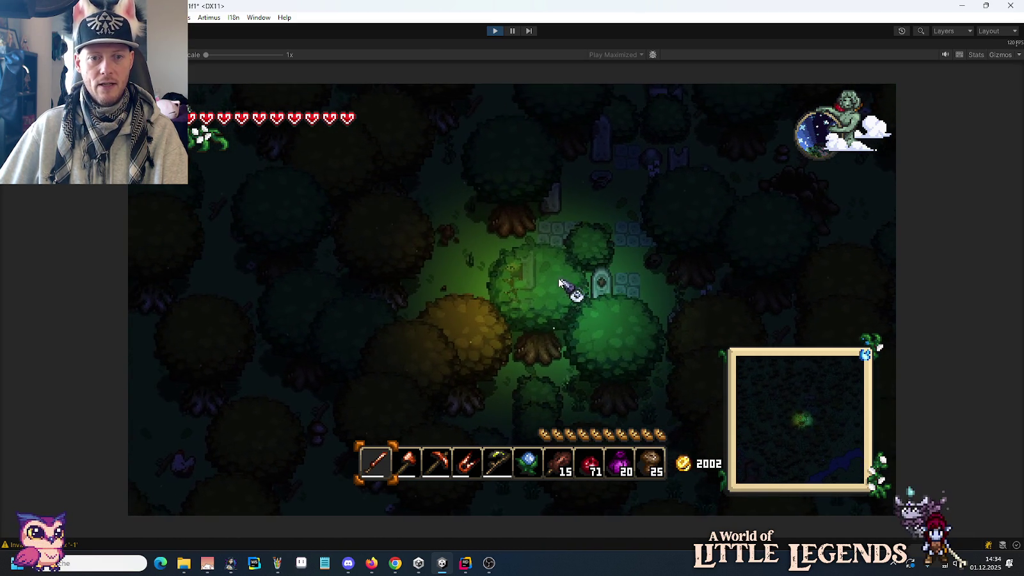
{"action": "key", "text": "w"}
{"action": "key", "text": "d"}
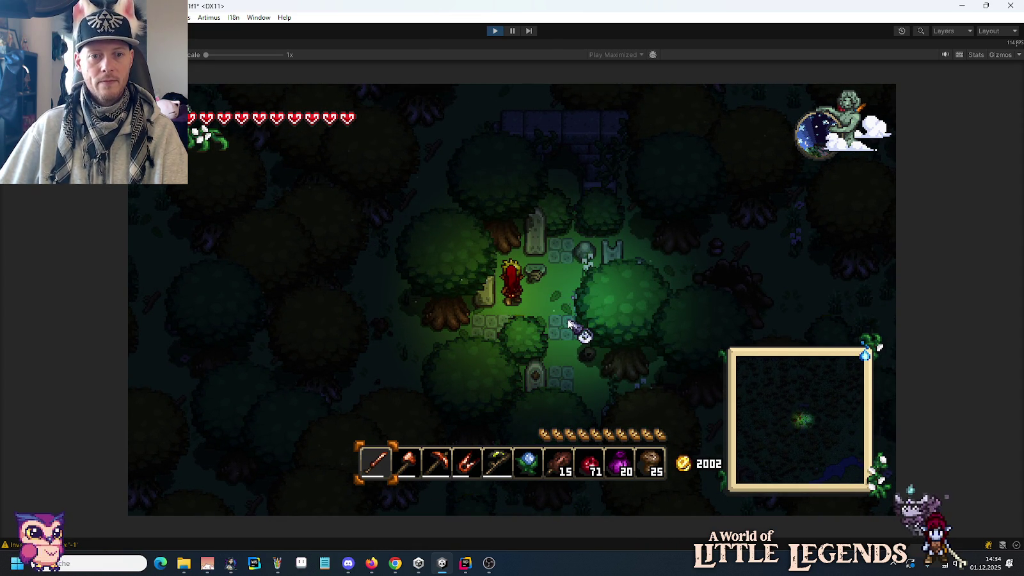
{"action": "key", "text": "s"}
{"action": "key", "text": "d"}
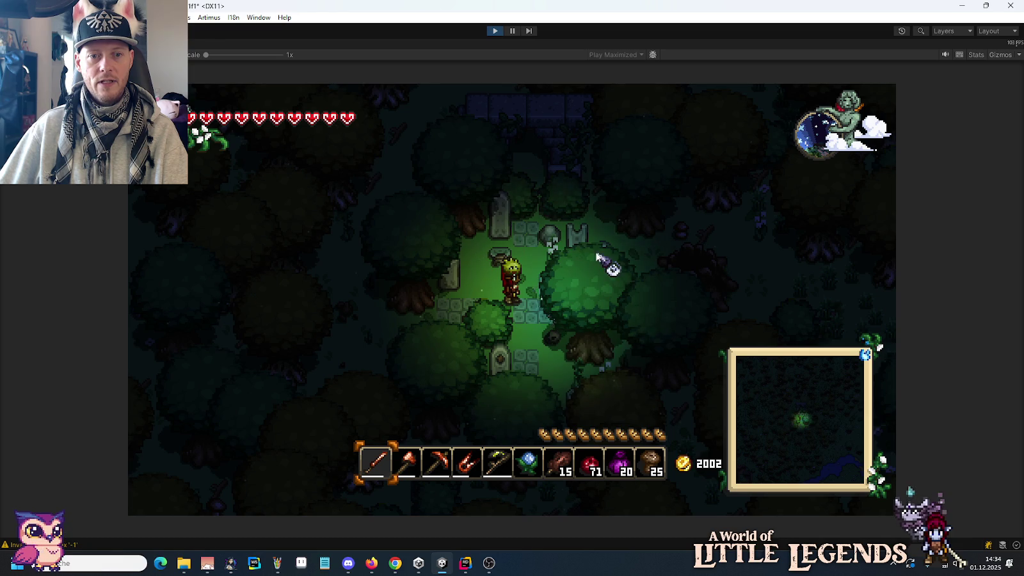
{"action": "key", "text": "d"}
{"action": "key", "text": "s"}
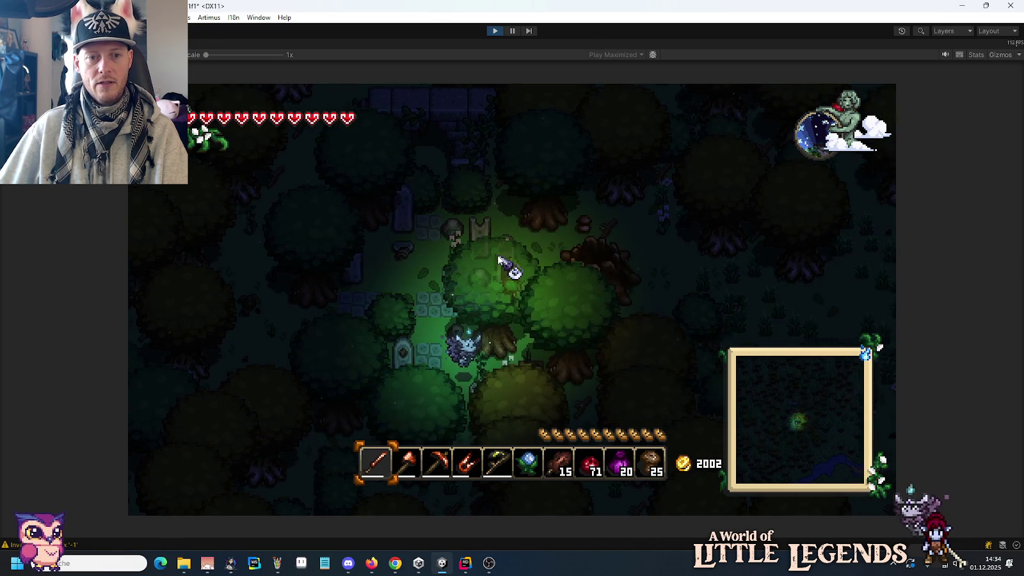
{"action": "key", "text": "d"}
{"action": "key", "text": "s"}
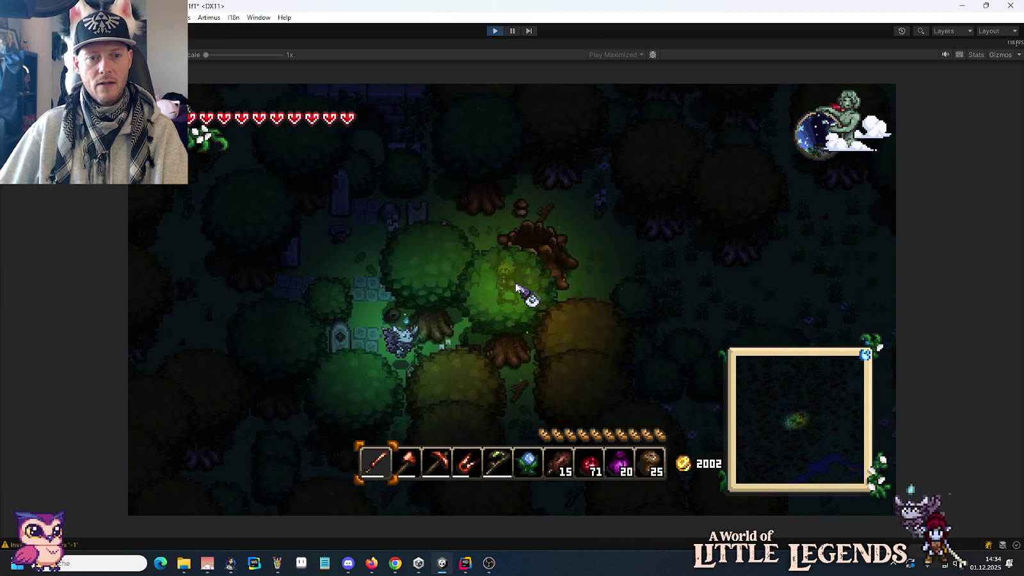
{"action": "key", "text": "d"}
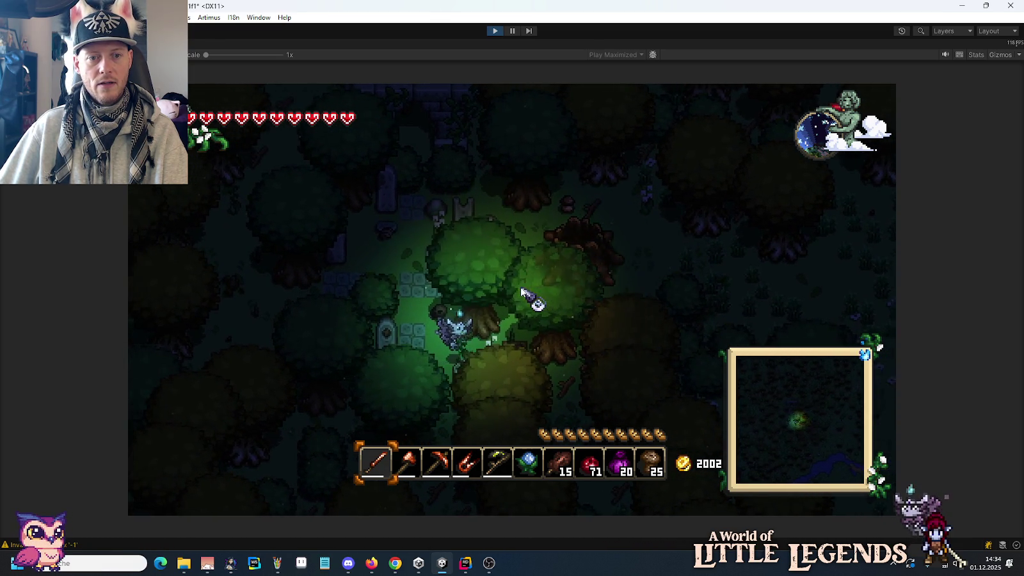
{"action": "key", "text": "w"}
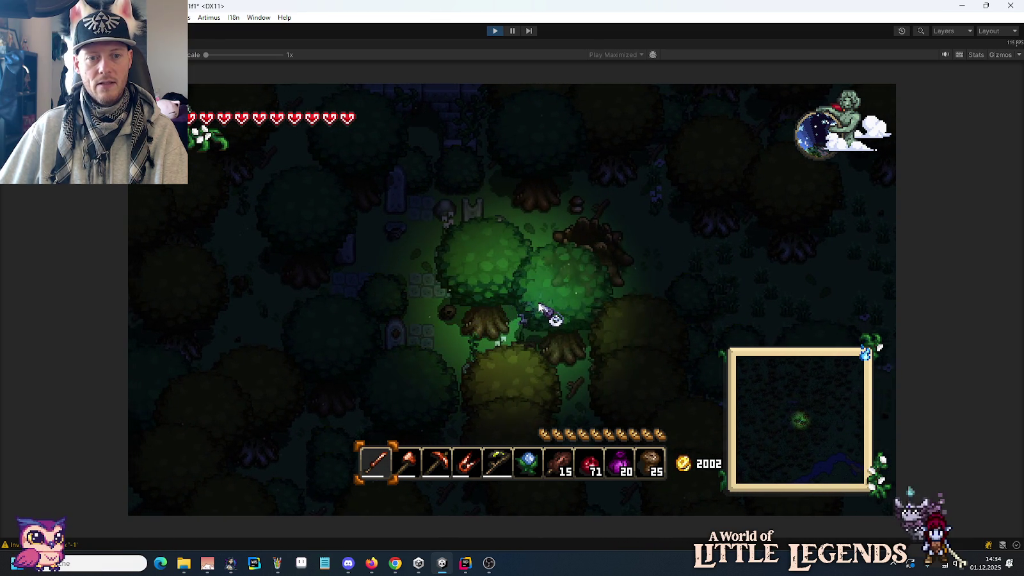
{"action": "key", "text": "d"}
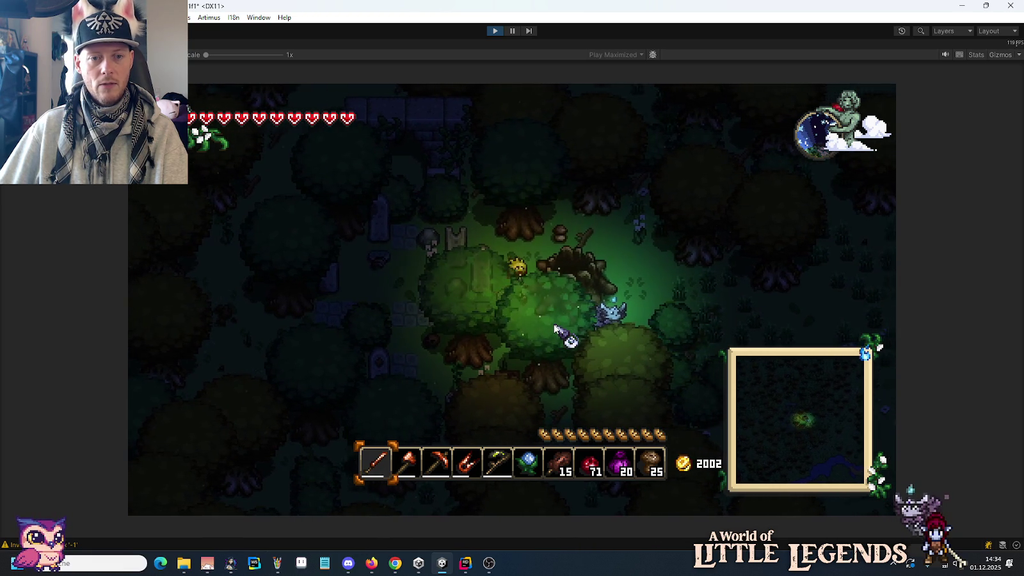
{"action": "key", "text": "s"}
{"action": "key", "text": "a"}
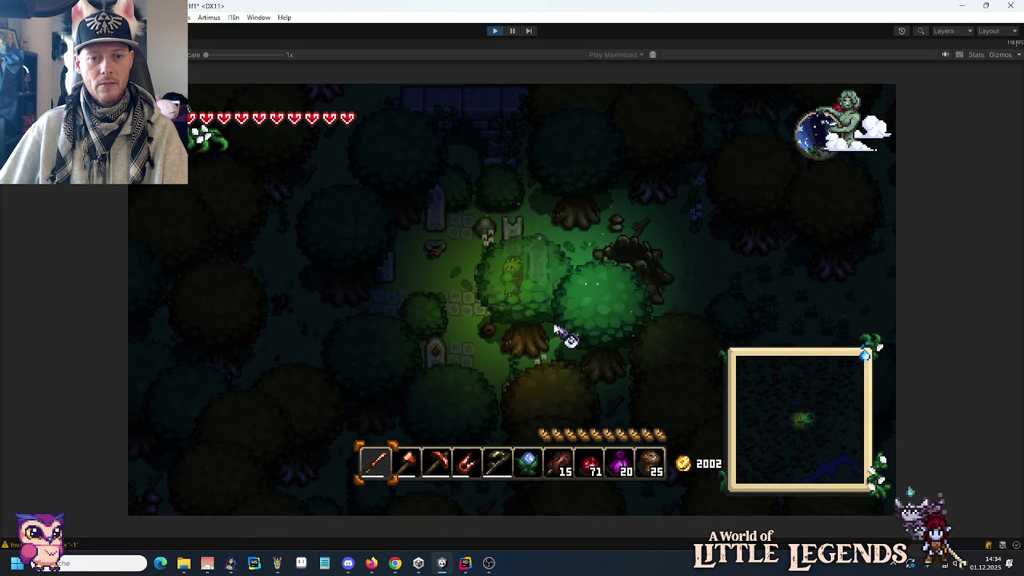
{"action": "key", "text": "a"}
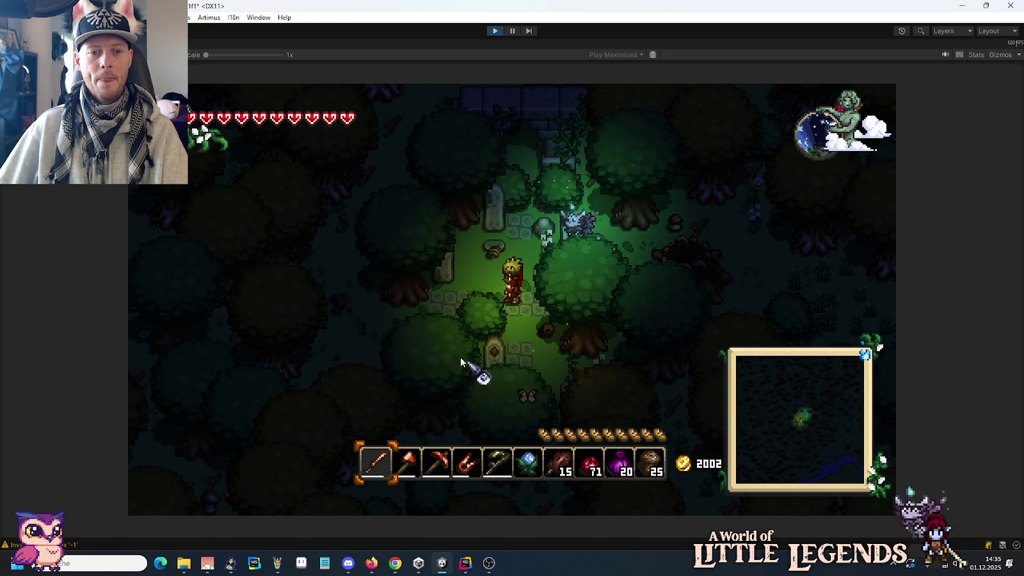
{"action": "key", "text": "a"}
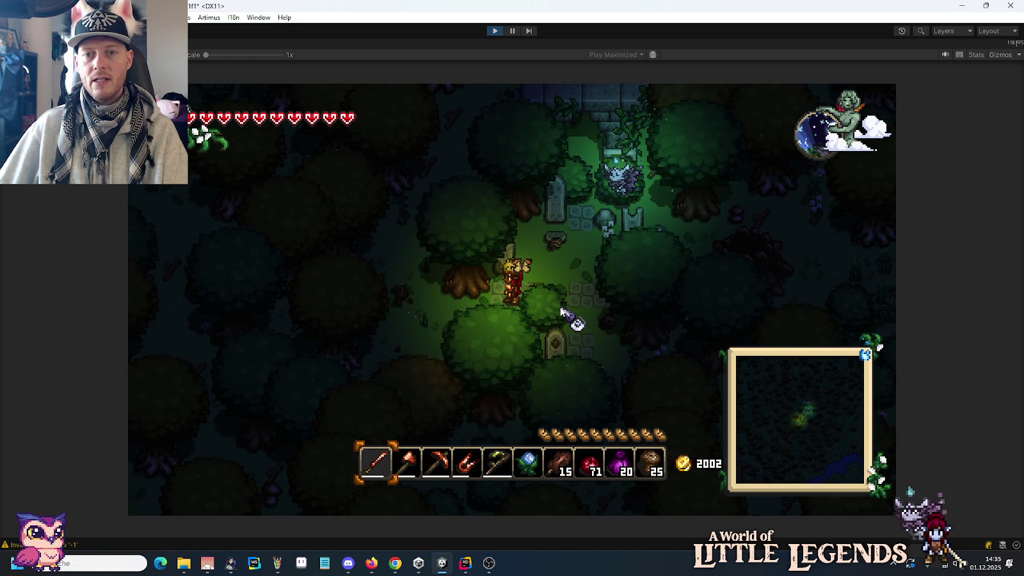
{"action": "key", "text": "d"}
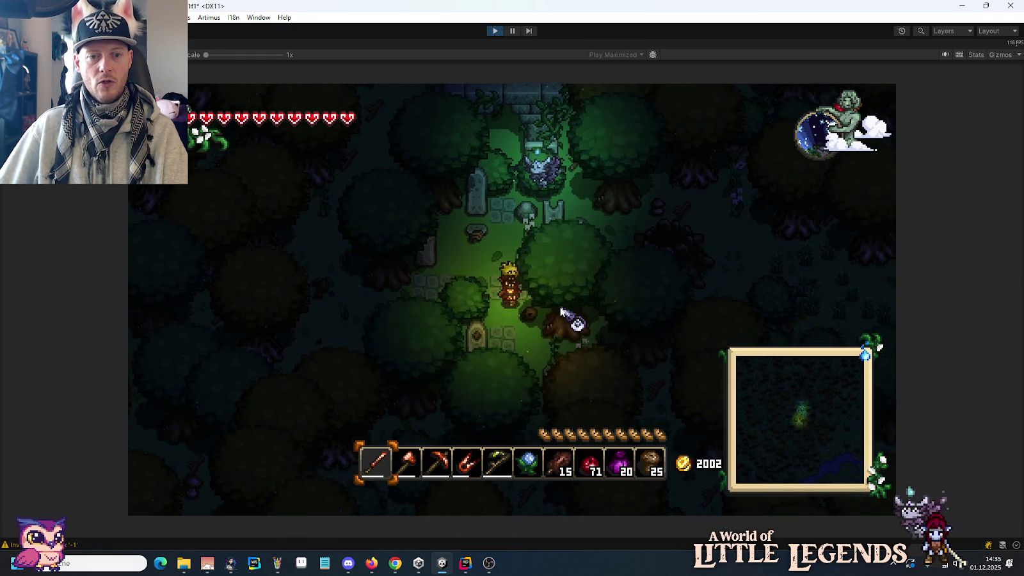
{"action": "key", "text": "s"}
{"action": "key", "text": "s"}
{"action": "key", "text": "a"}
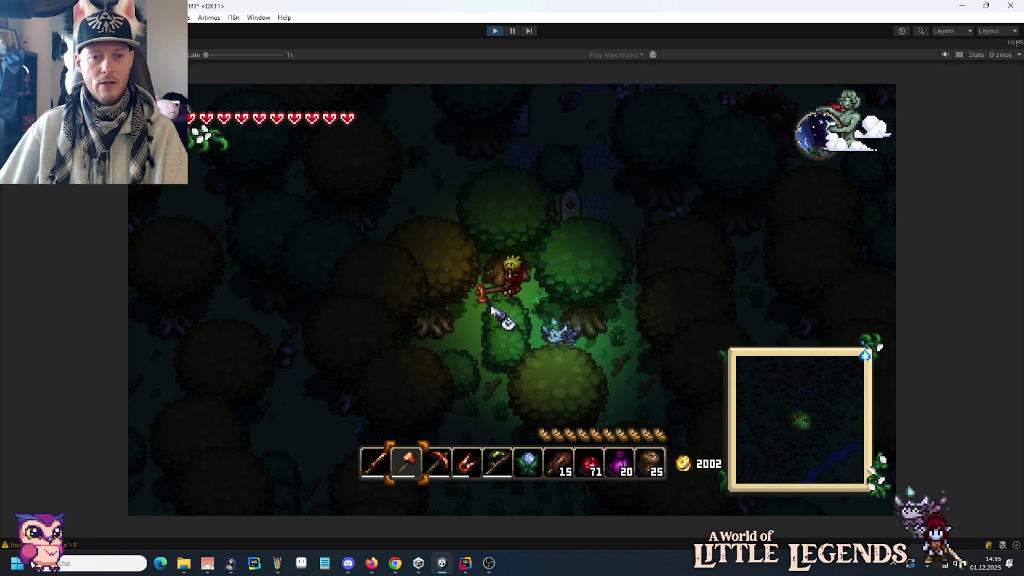
Chop a bush and then a tree trunk to collect Holzstamm wood logs.
{"action": "key", "text": "s"}
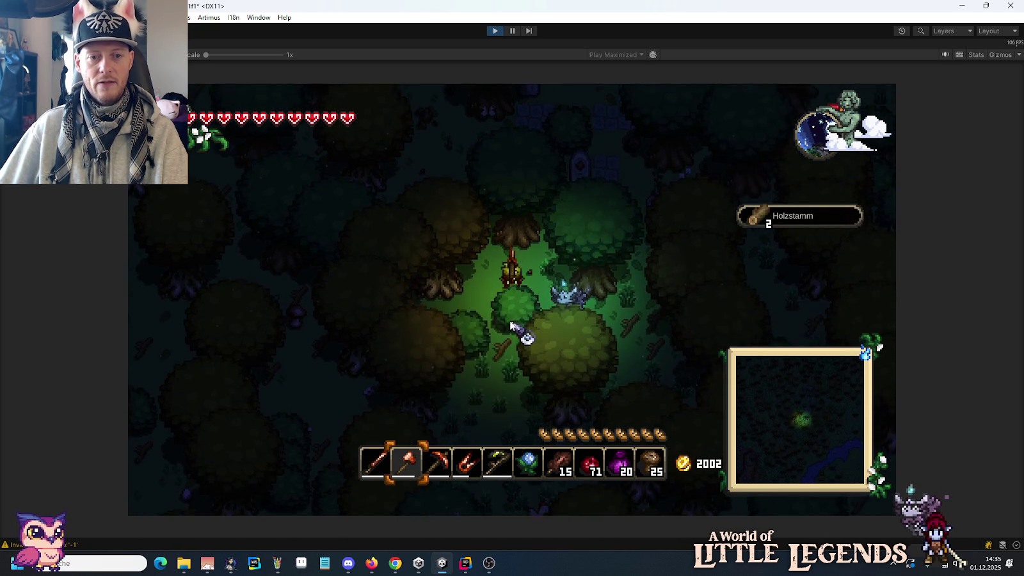
{"action": "left_click", "coordinate": [512, 324]}
{"action": "key", "text": "a"}
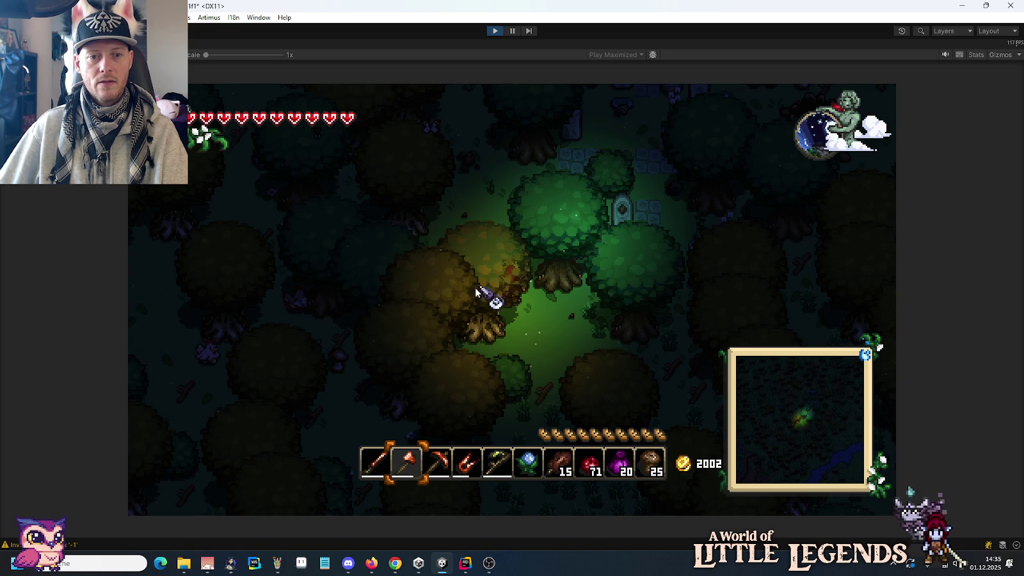
{"action": "key", "text": "s"}
{"action": "key", "text": "a"}
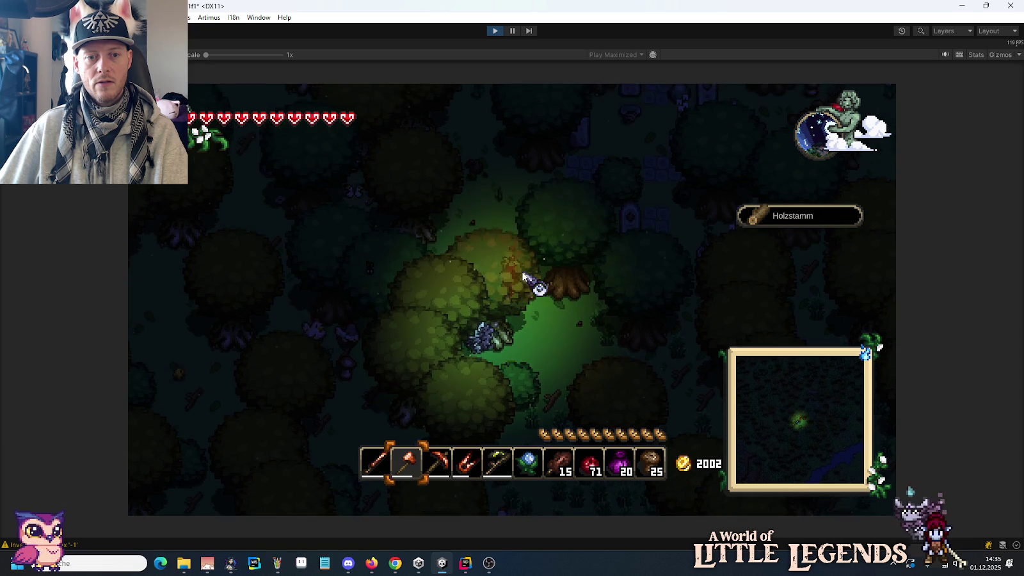
{"action": "left_click", "coordinate": [522, 301]}
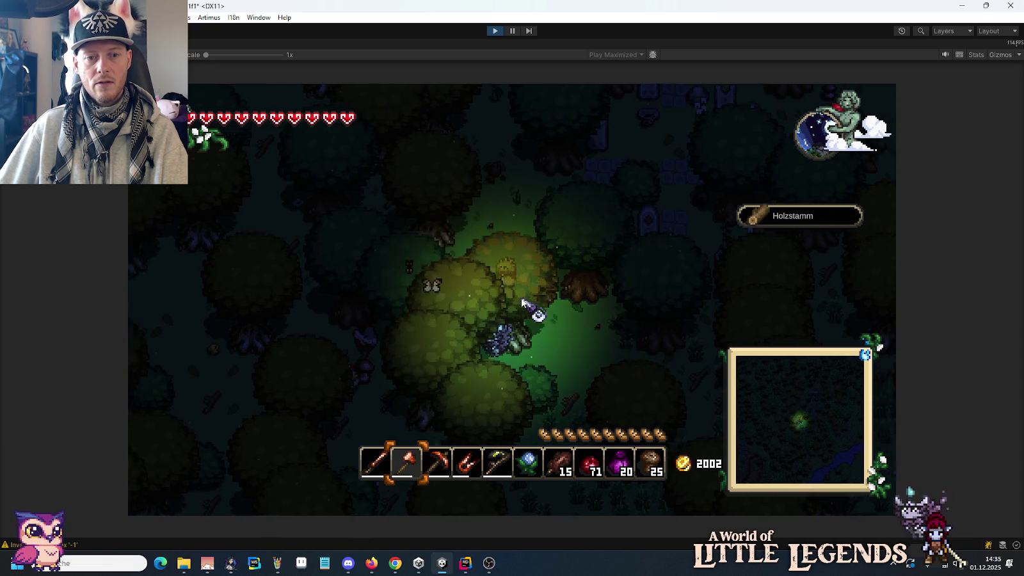
{"action": "left_click", "coordinate": [519, 322]}
{"action": "left_click", "coordinate": [509, 312]}
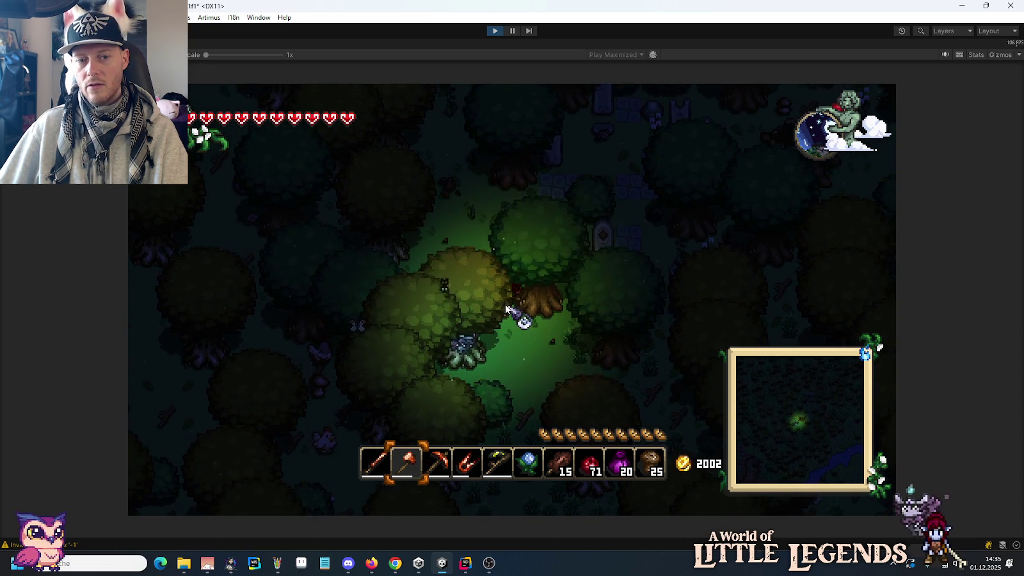
Walk up through the forest picking up the Pilz mushroom, wood and Stein until Stein reads 4.
{"action": "key", "text": "w"}
{"action": "key", "text": "a"}
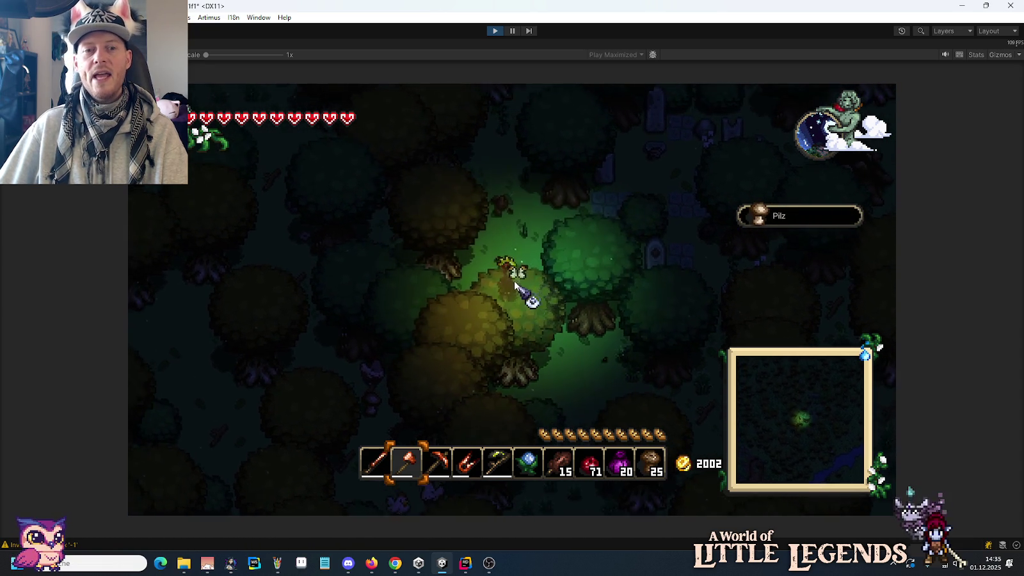
{"action": "key", "text": "w"}
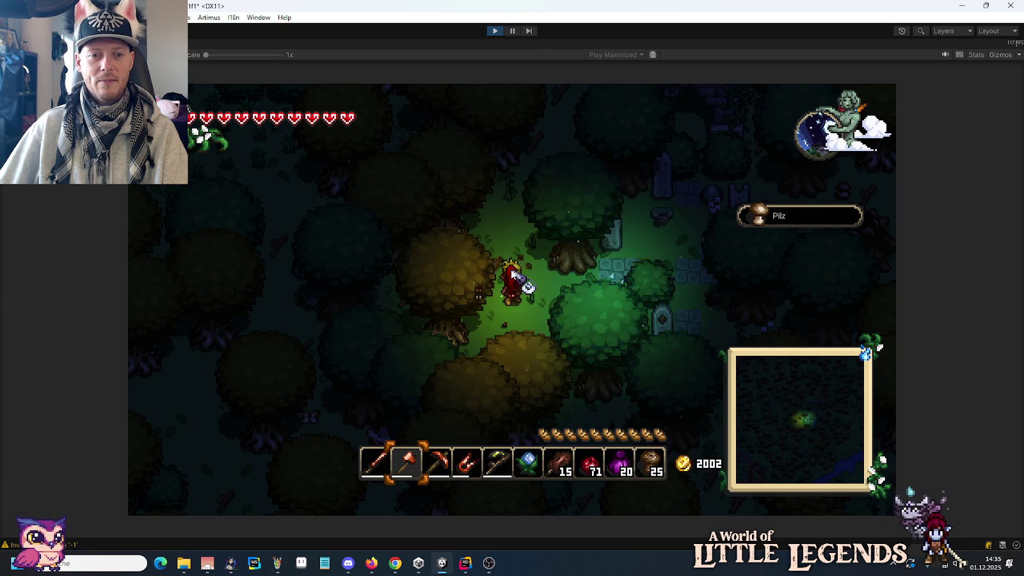
{"action": "key", "text": "w"}
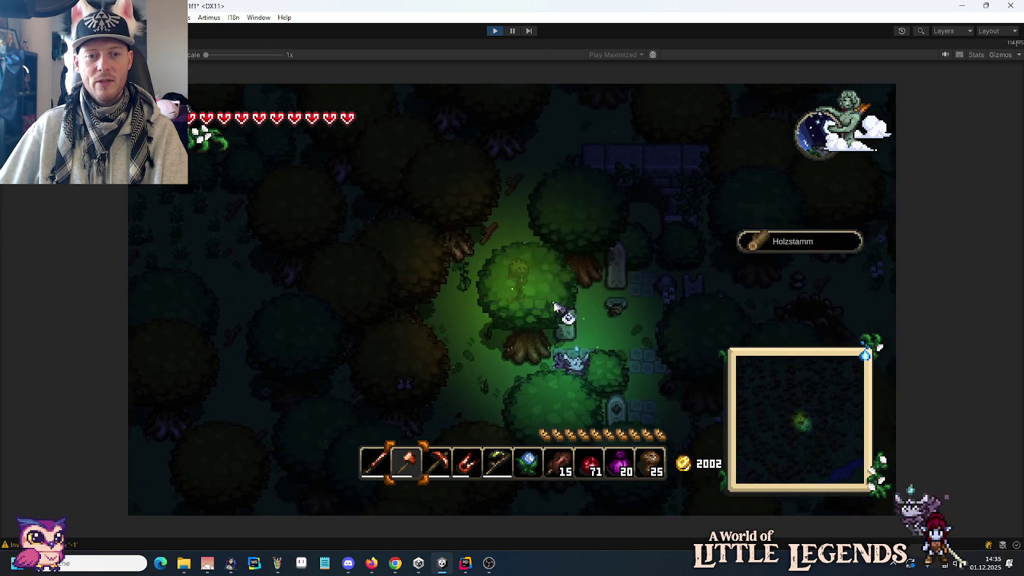
{"action": "key", "text": "a"}
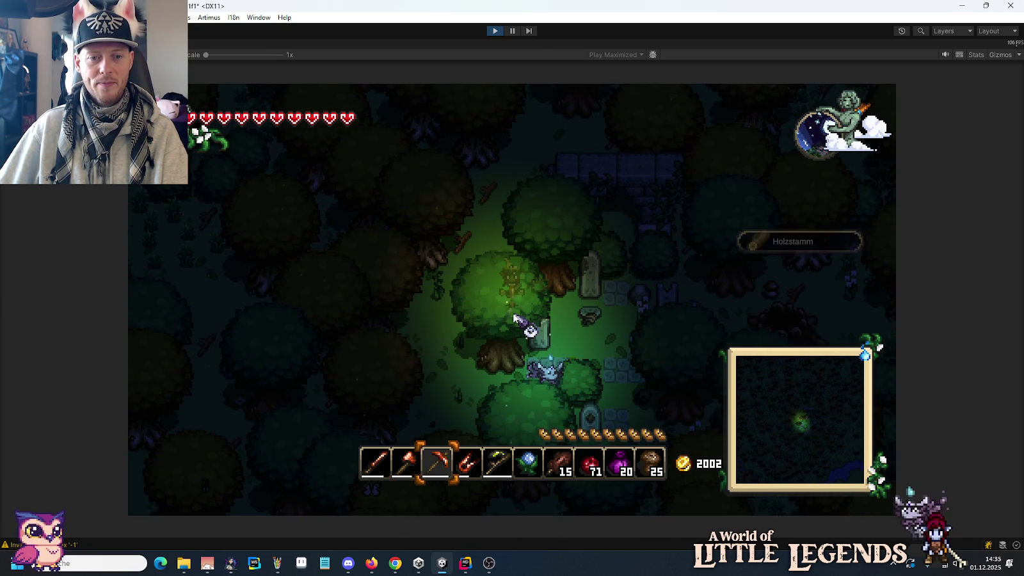
{"action": "key", "text": "w"}
{"action": "key", "text": "d"}
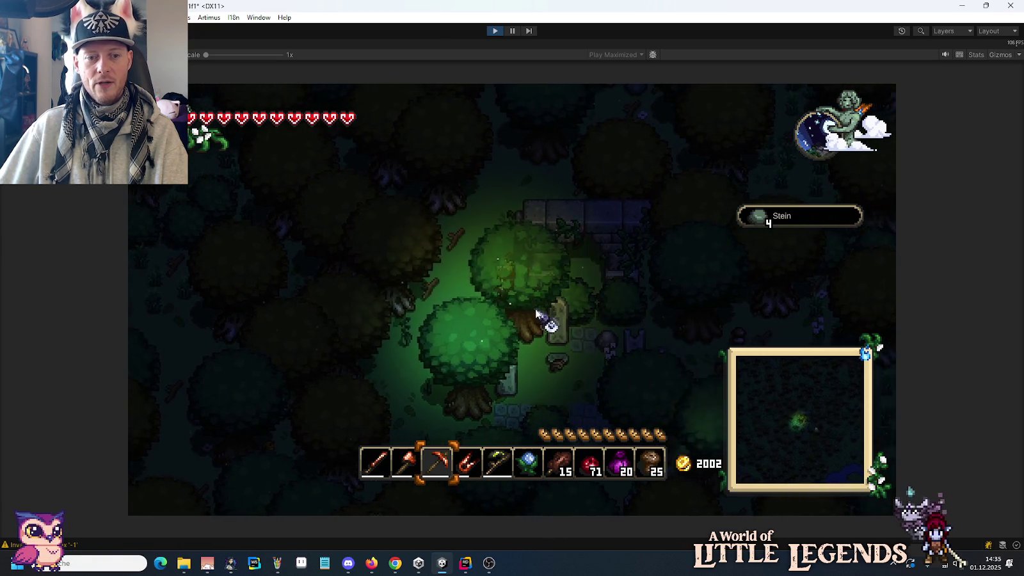
Equip the sword from hotbar slot 1 and walk down-left.
{"action": "key", "text": "s"}
{"action": "key", "text": "a"}
{"action": "key", "text": "1"}
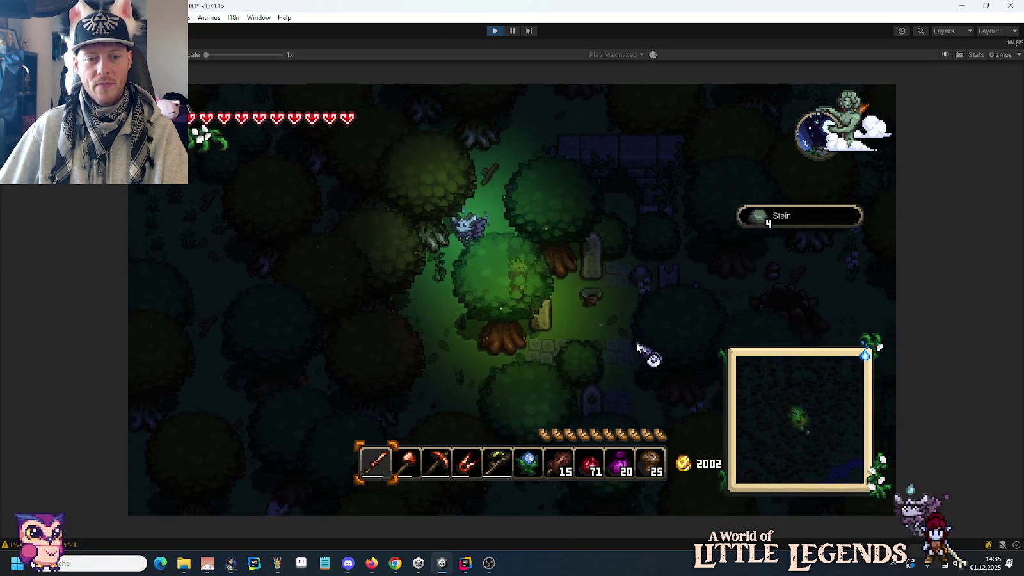
{"action": "key", "text": "d"}
{"action": "key", "text": "s"}
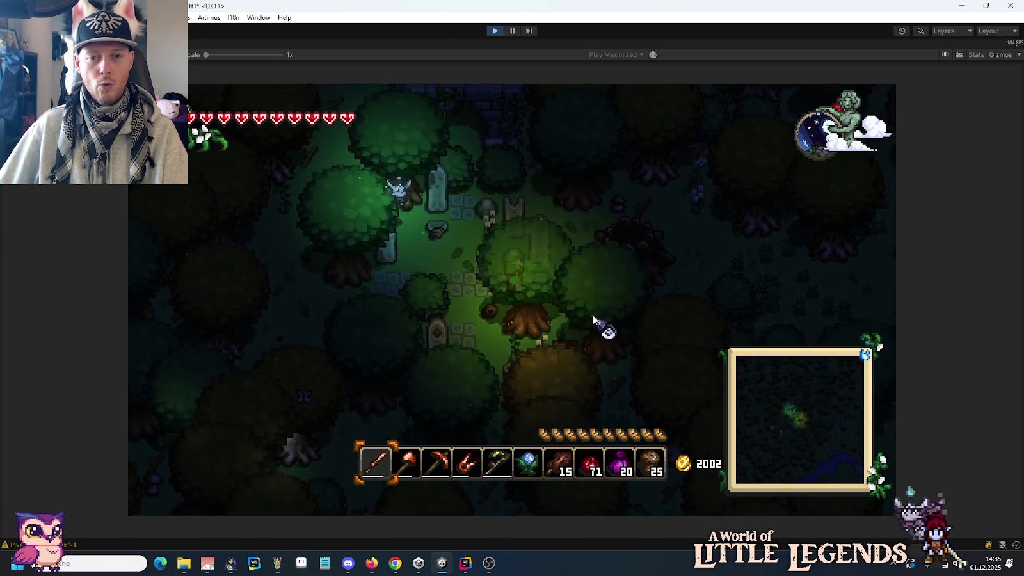
{"action": "key", "text": "a"}
{"action": "key", "text": "s"}
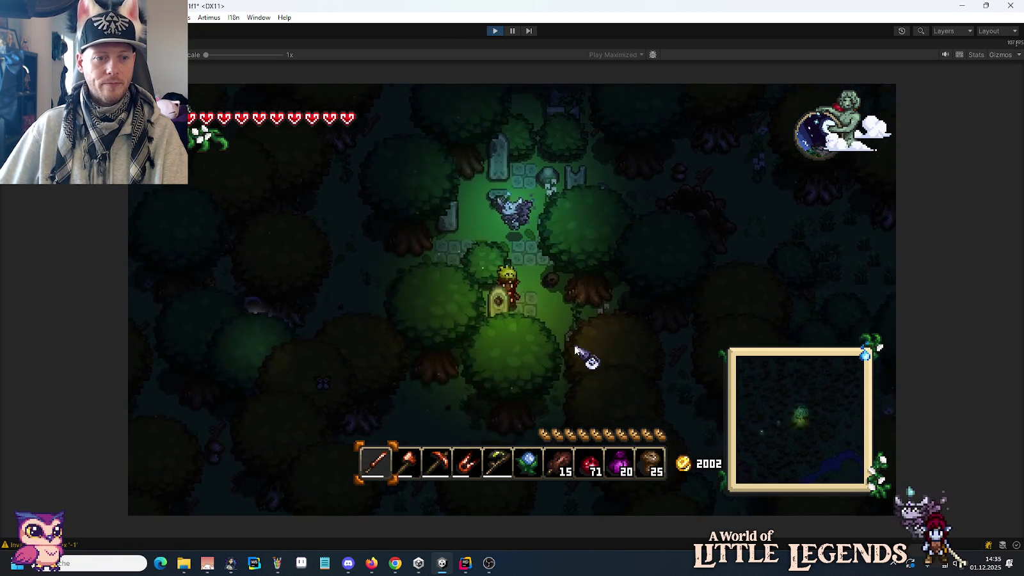
{"action": "key", "text": "a"}
{"action": "key", "text": "s"}
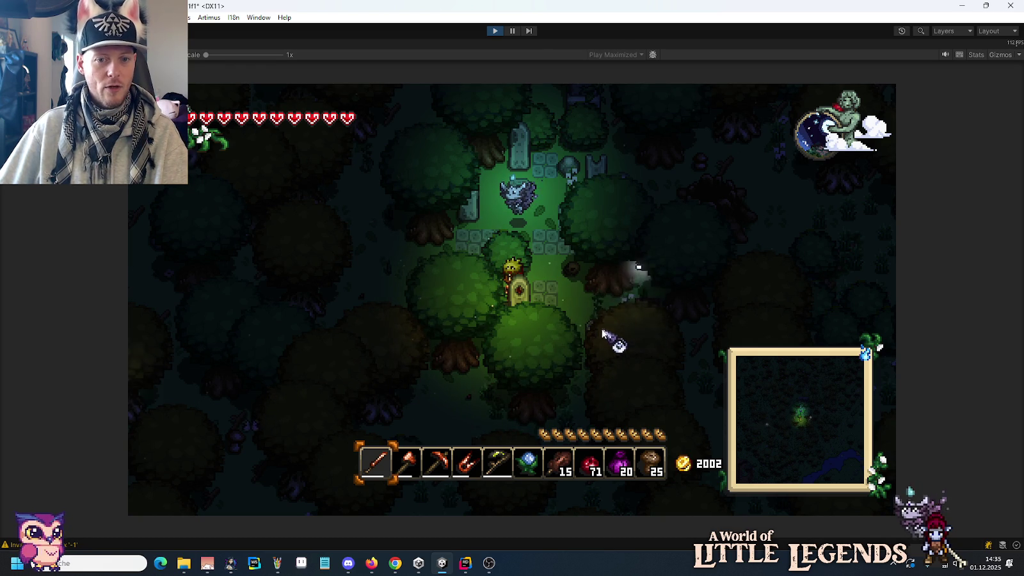
{"action": "left_click", "coordinate": [540, 293]}
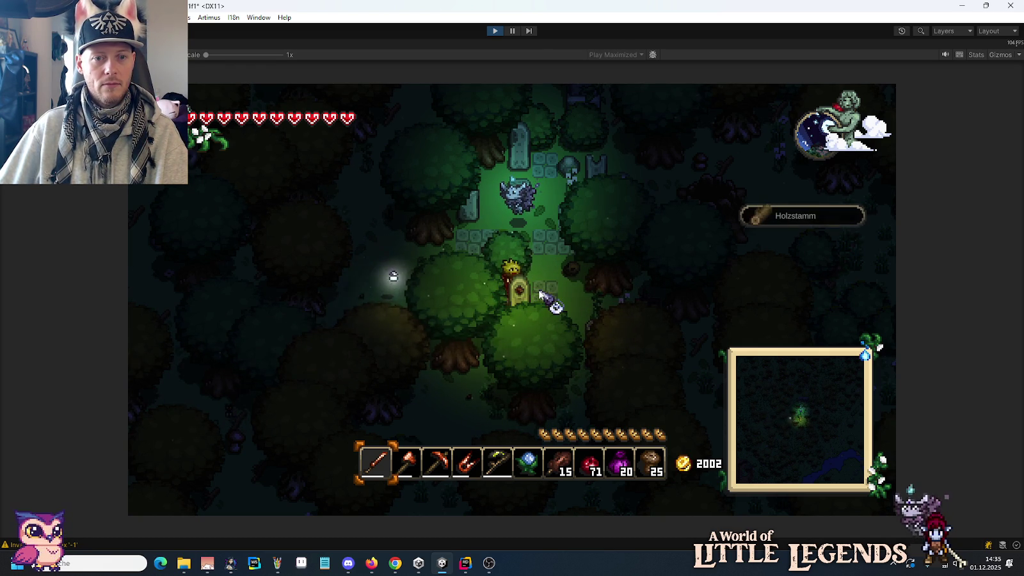
{"action": "key", "text": "s"}
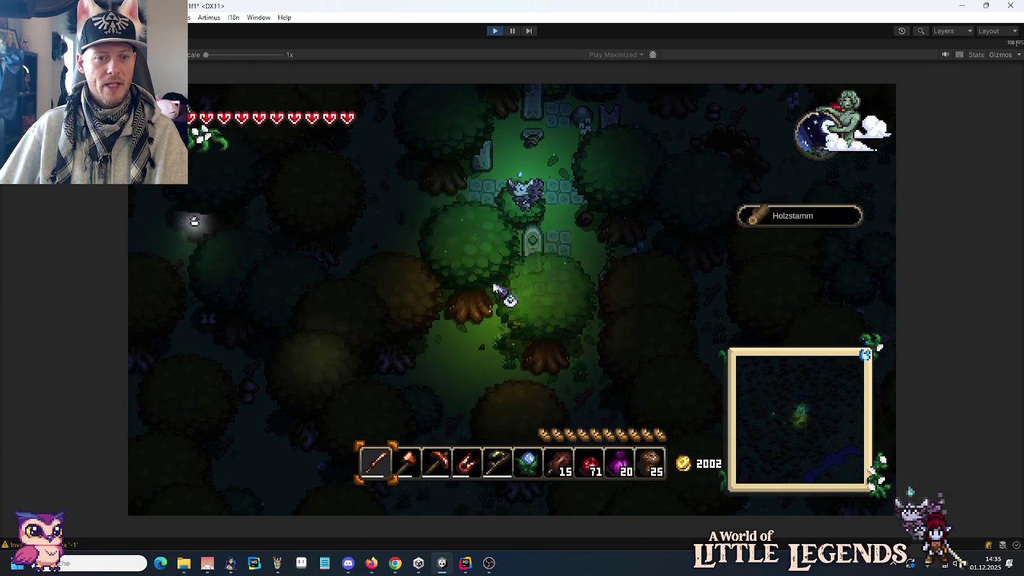
{"action": "key", "text": "a"}
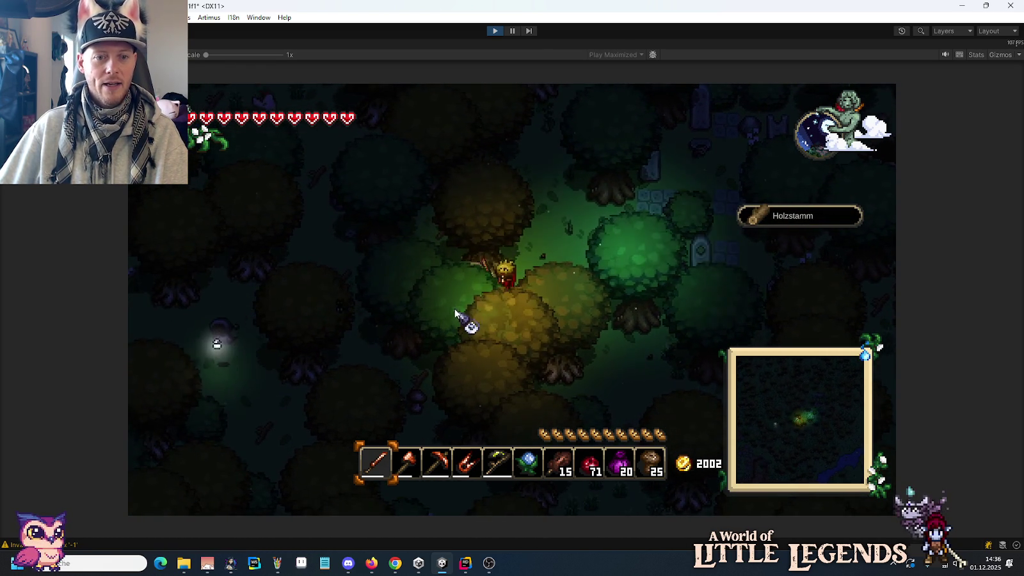
{"action": "left_click", "coordinate": [469, 246]}
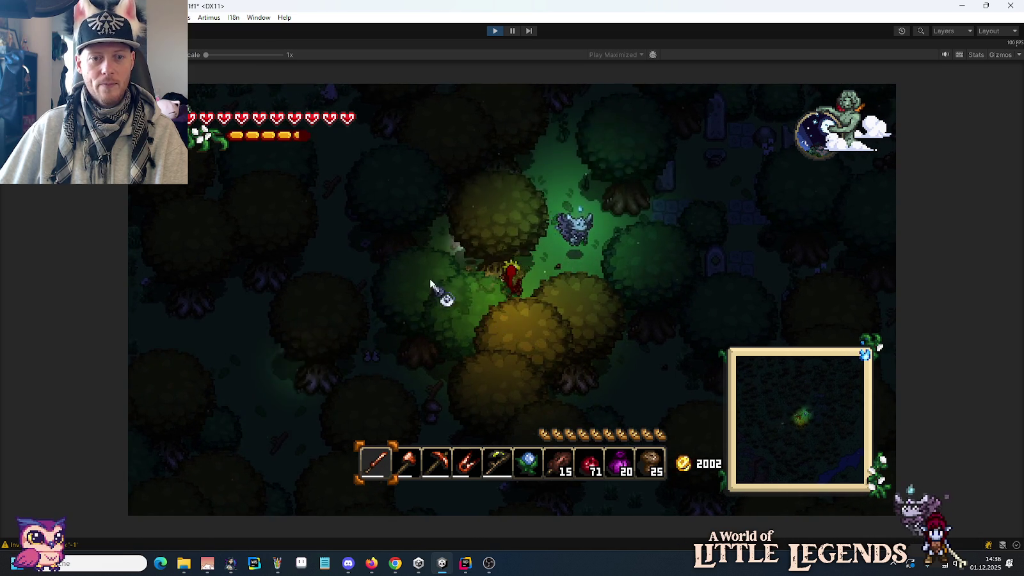
{"action": "key", "text": "s"}
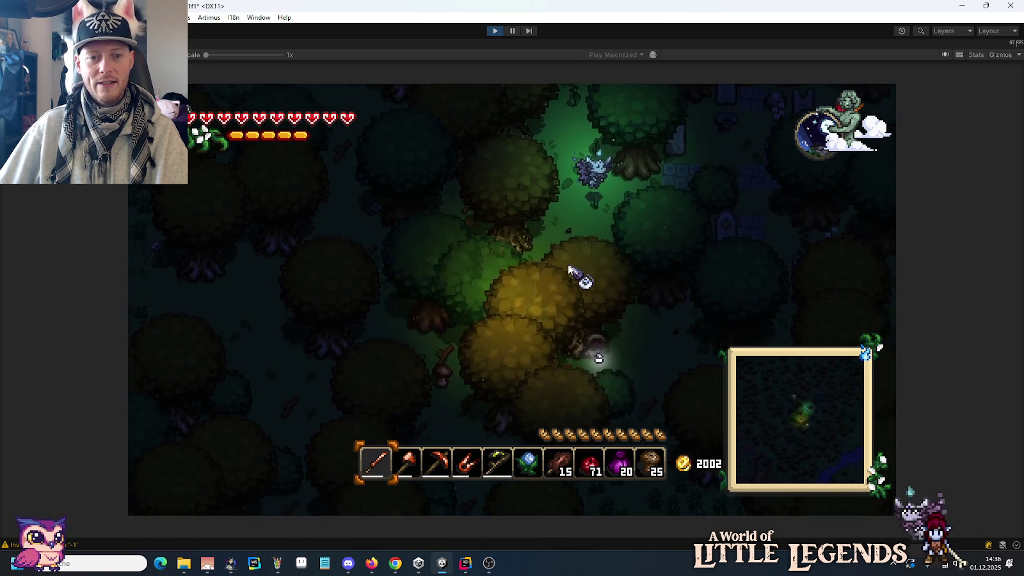
{"action": "key", "text": "w"}
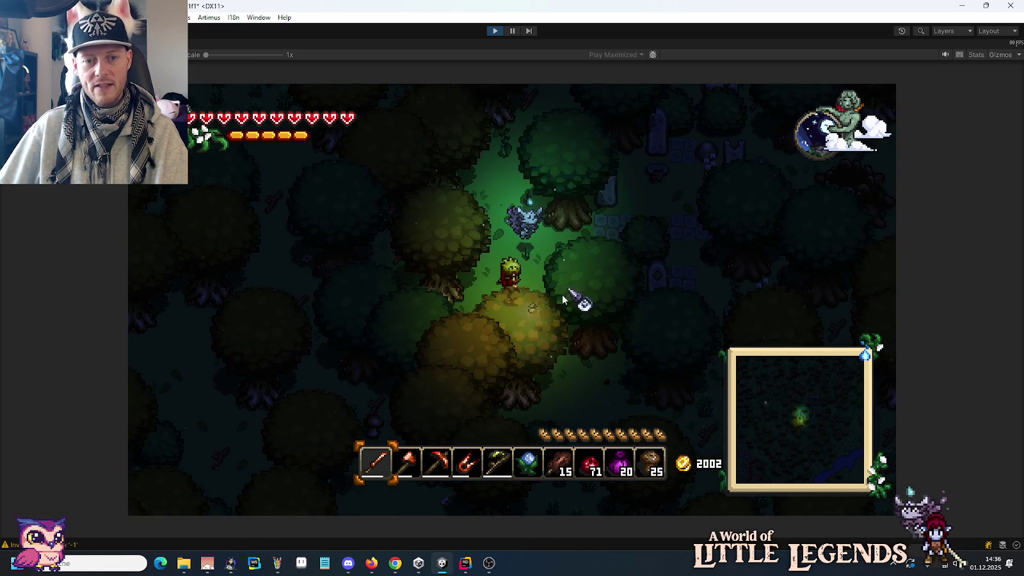
{"action": "key", "text": "s"}
{"action": "key", "text": "a"}
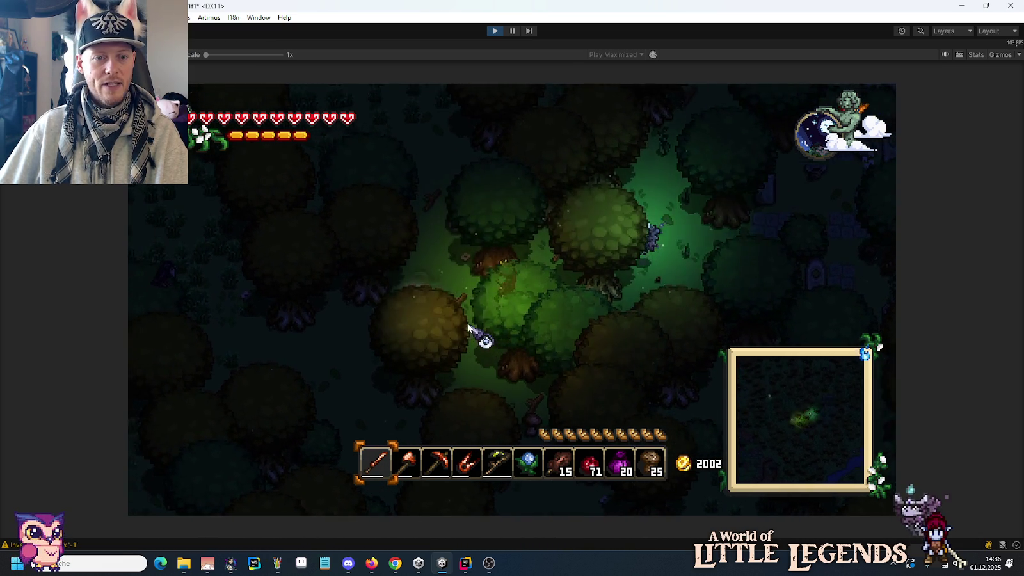
{"action": "key", "text": "a"}
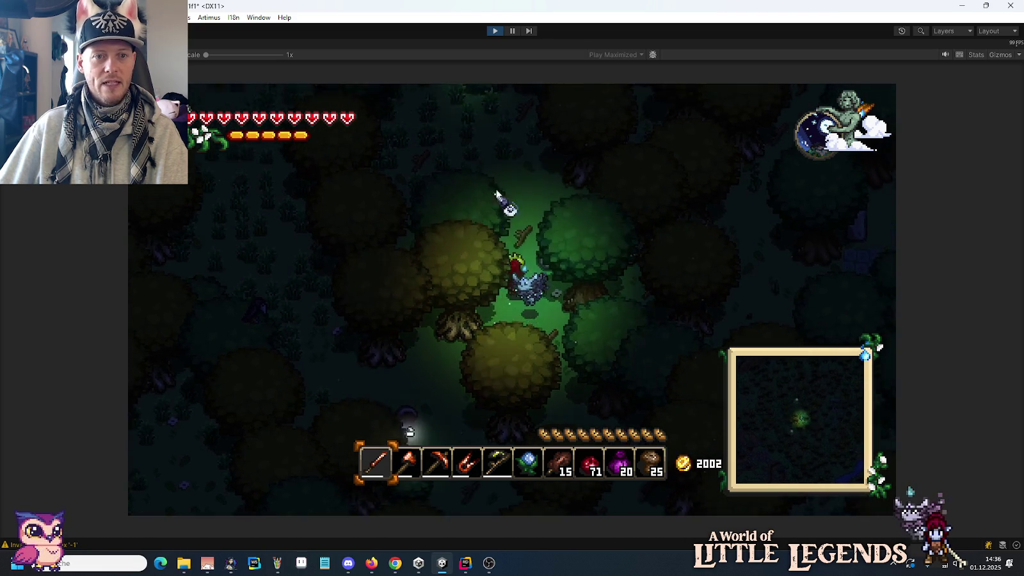
{"action": "key", "text": "w"}
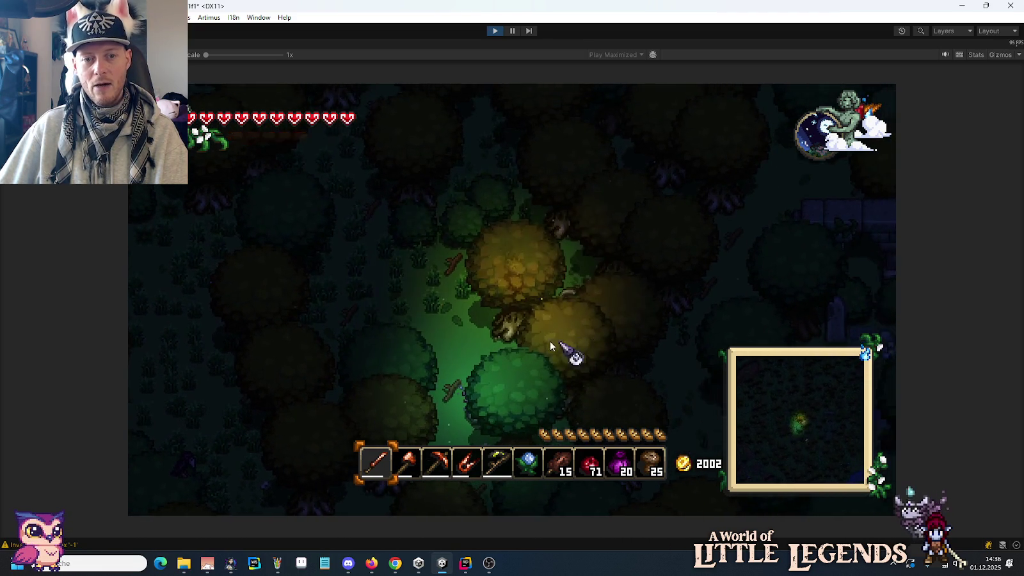
{"action": "key", "text": "a"}
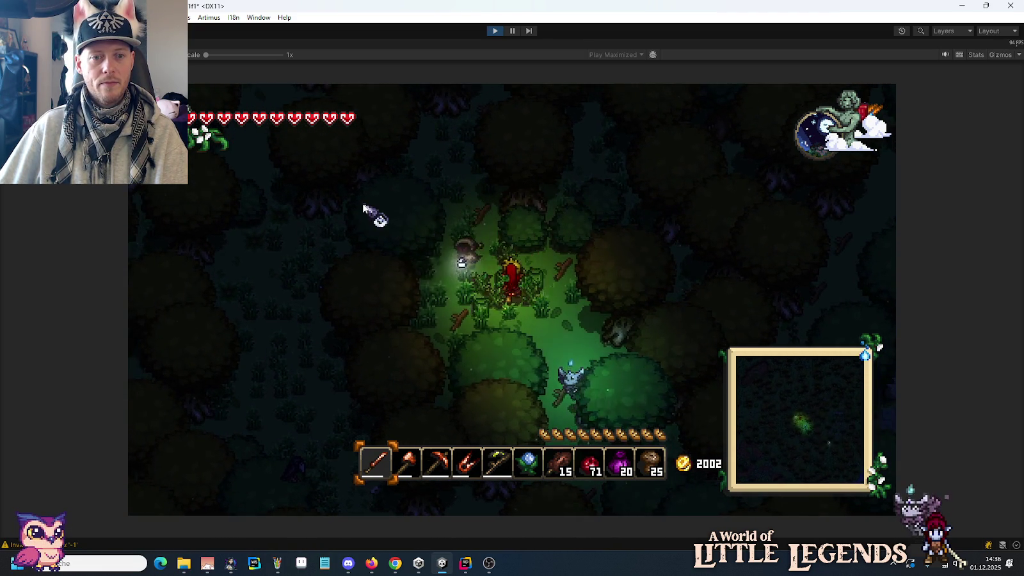
Cut grass for Fasern and Gras-Saat, attack the ghost enemy, and pick up a Holzstamm.
{"action": "key", "text": "a"}
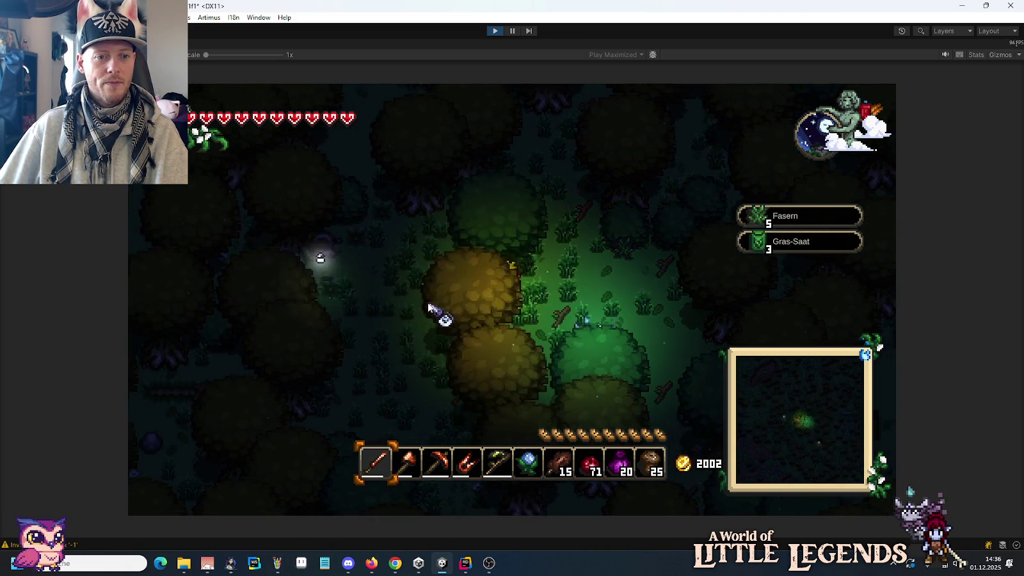
{"action": "key", "text": "a"}
{"action": "left_click", "coordinate": [434, 222]}
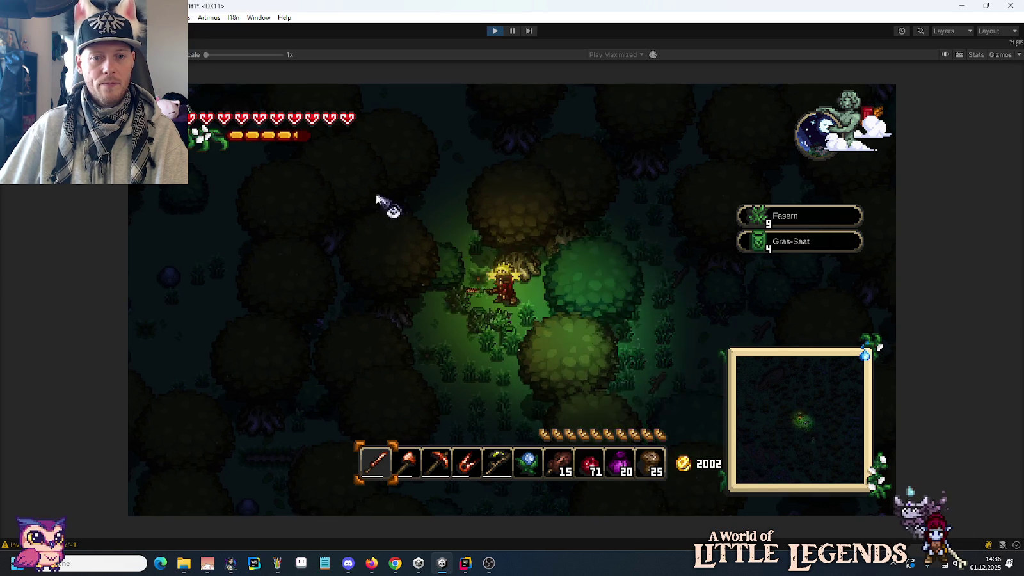
{"action": "key", "text": "w"}
{"action": "key", "text": "d"}
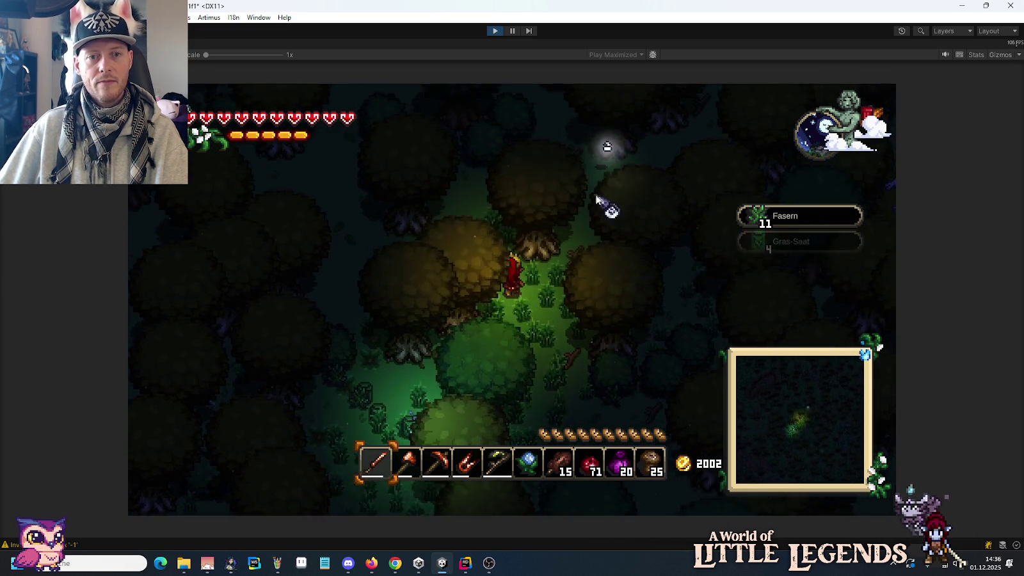
{"action": "key", "text": "w"}
{"action": "left_click", "coordinate": [472, 388]}
{"action": "key", "text": "w"}
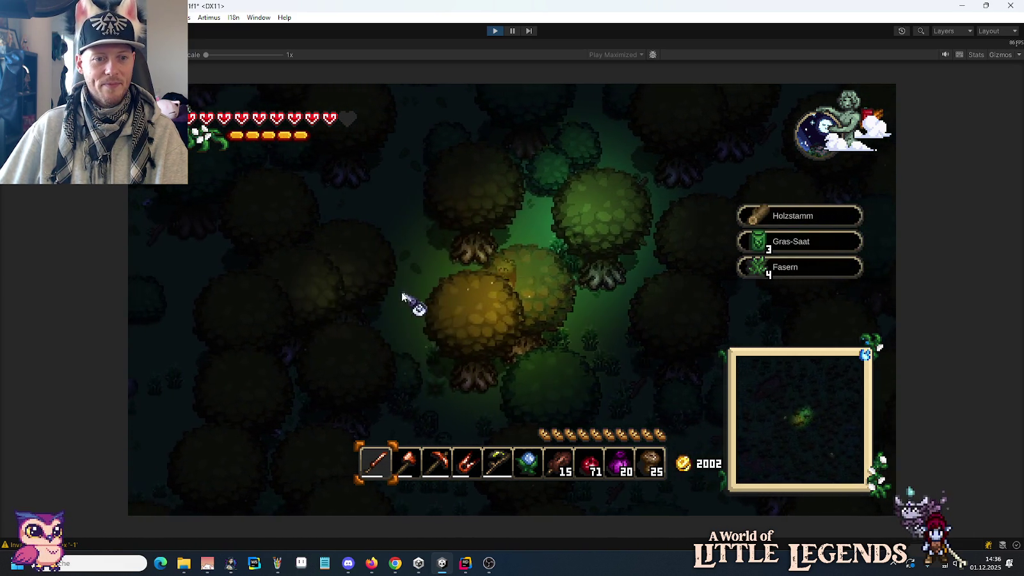
{"action": "key", "text": "a"}
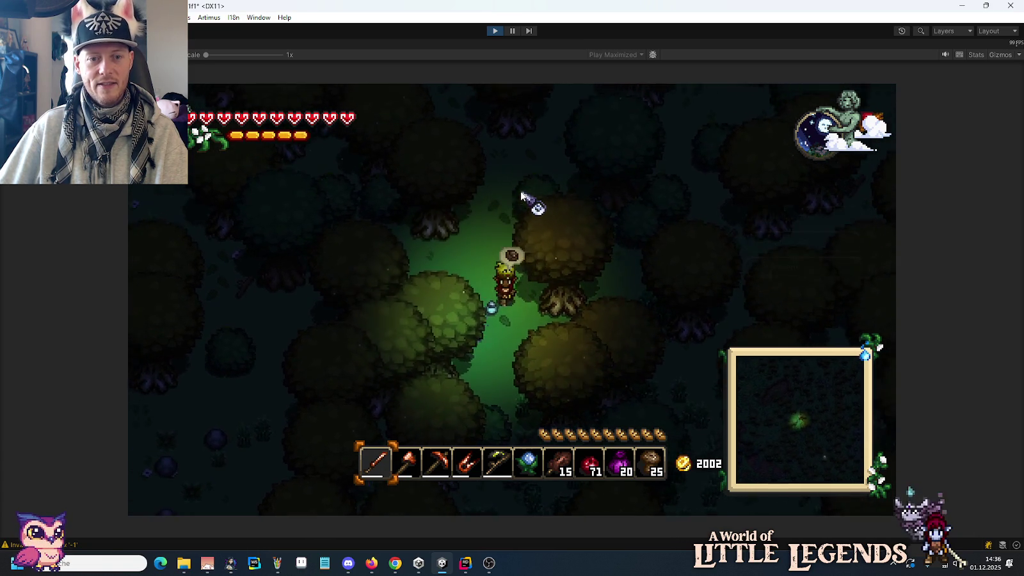
Check the inventory, cut more grass, and pick up a Pilz and a Feder.
{"action": "key", "text": "e"}
{"action": "key", "text": "e"}
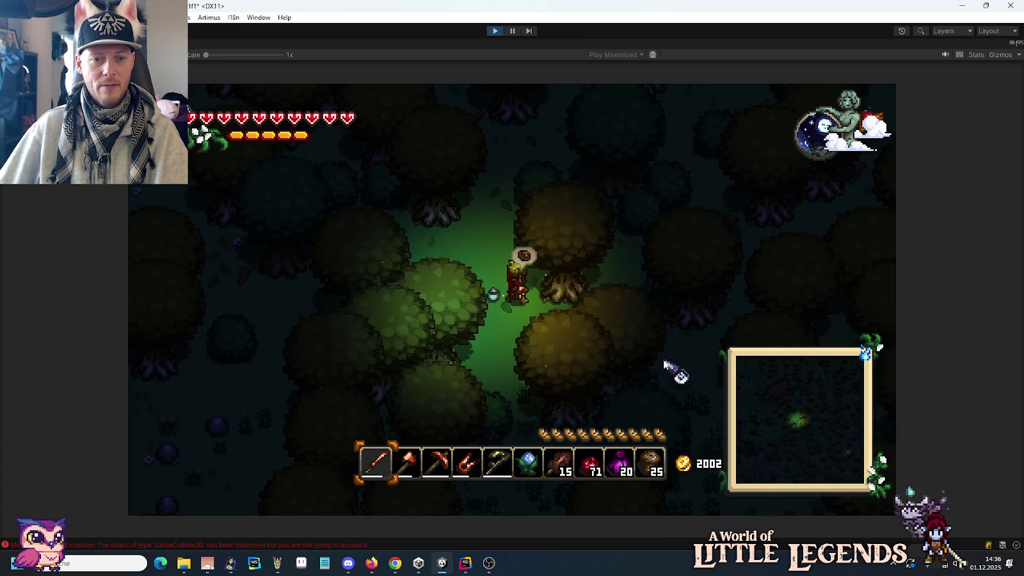
{"action": "key", "text": "w"}
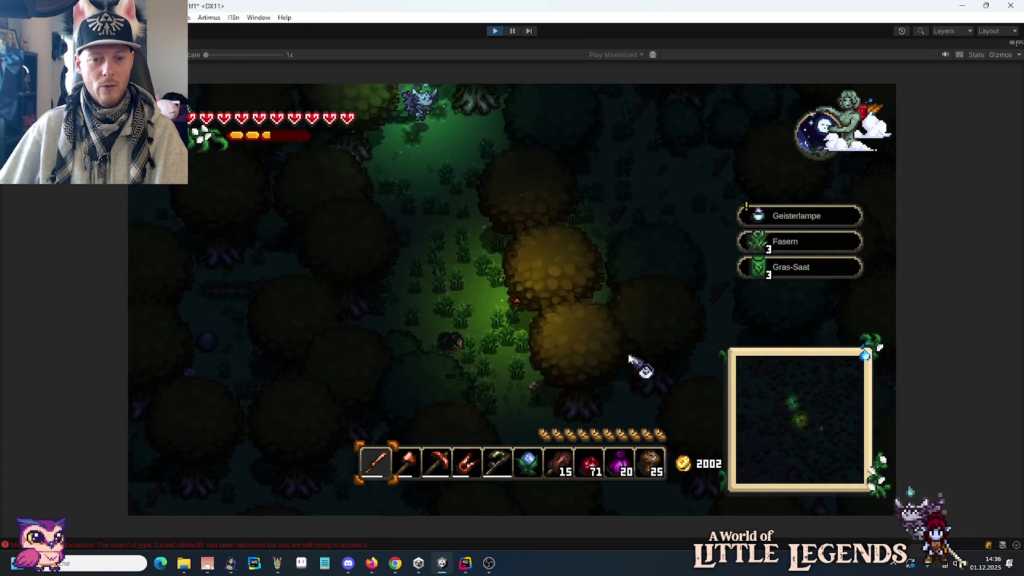
{"action": "key", "text": "w"}
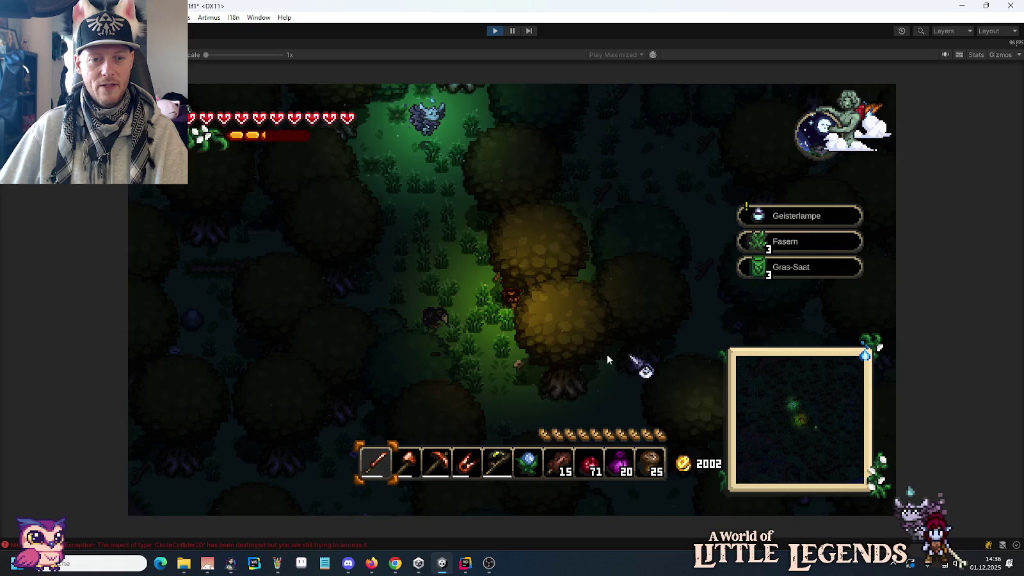
{"action": "left_click", "coordinate": [400, 221]}
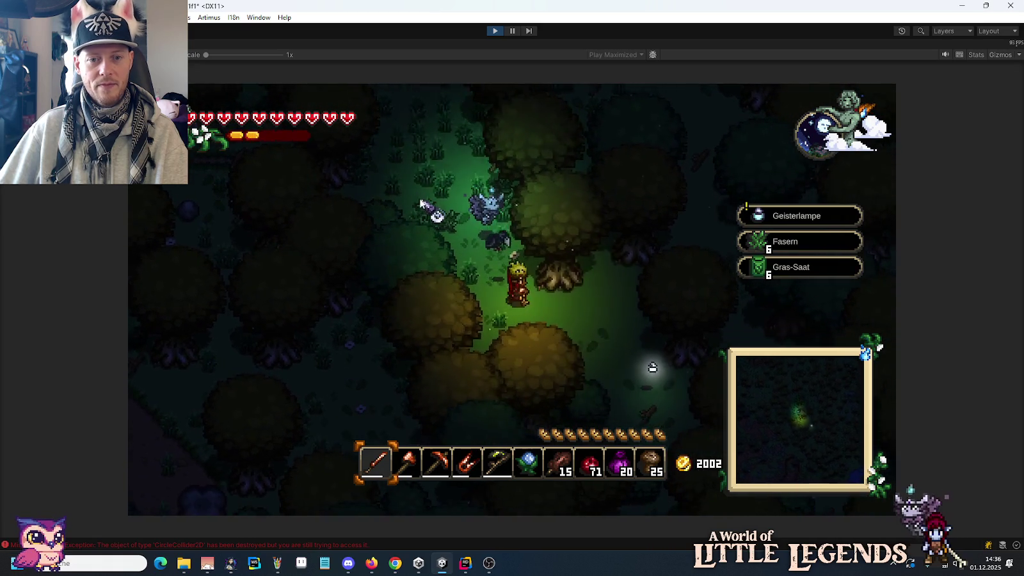
{"action": "key", "text": "d"}
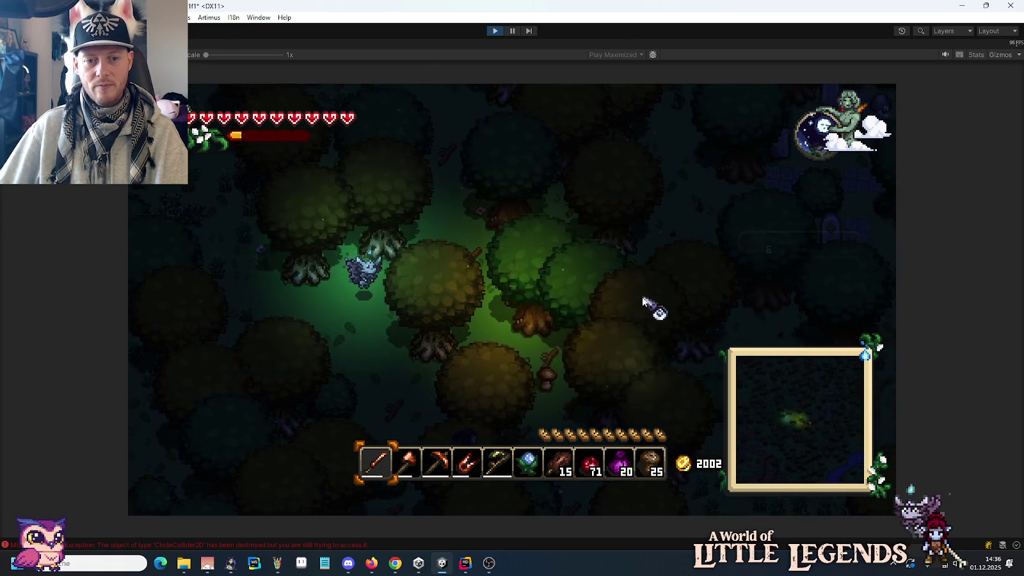
{"action": "key", "text": "s"}
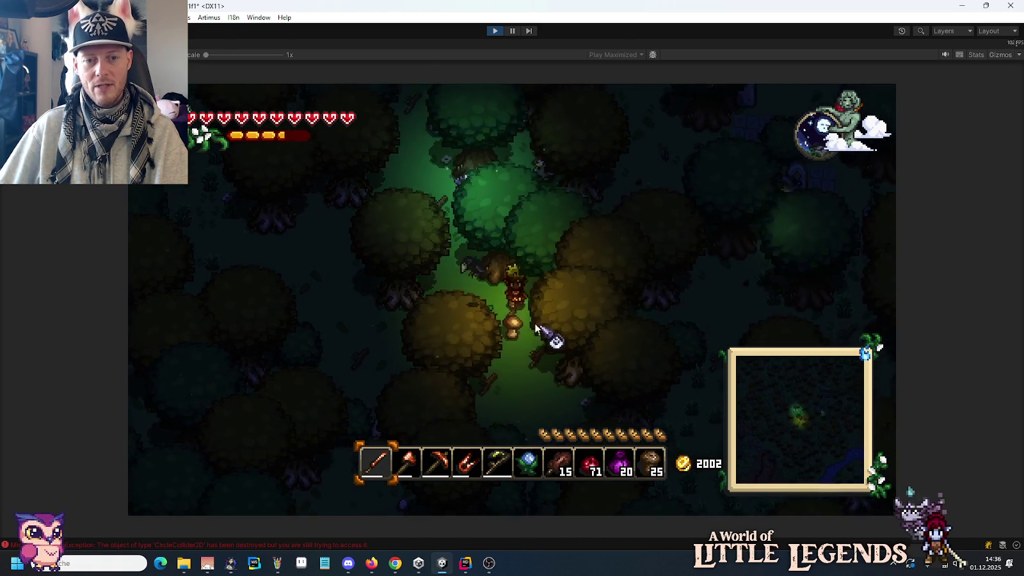
{"action": "key", "text": "s"}
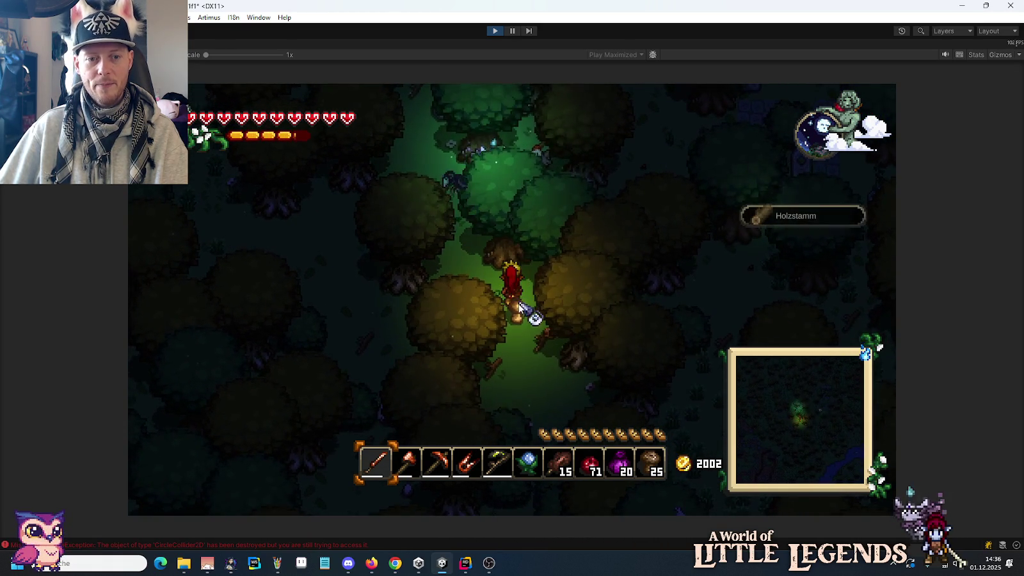
{"action": "key", "text": "d"}
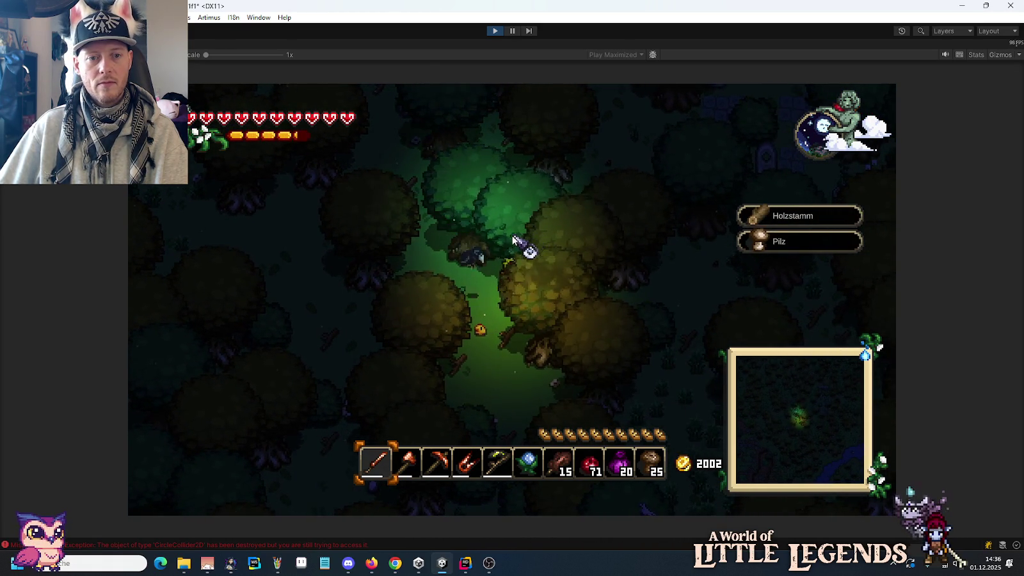
{"action": "key", "text": "s"}
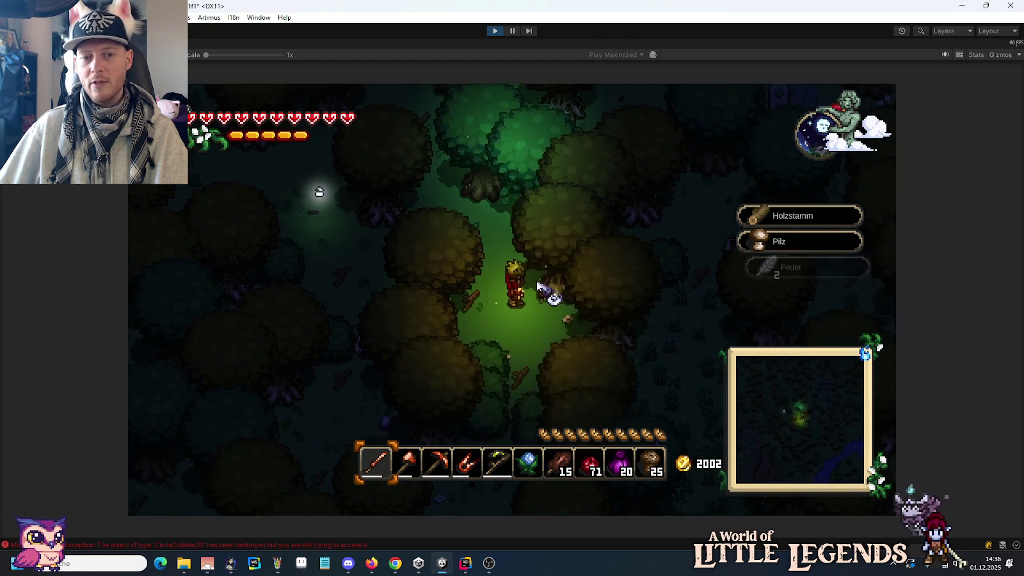
Walk through the forest swinging the weapon and pick up a Geisterlampe.
{"action": "key", "text": "w"}
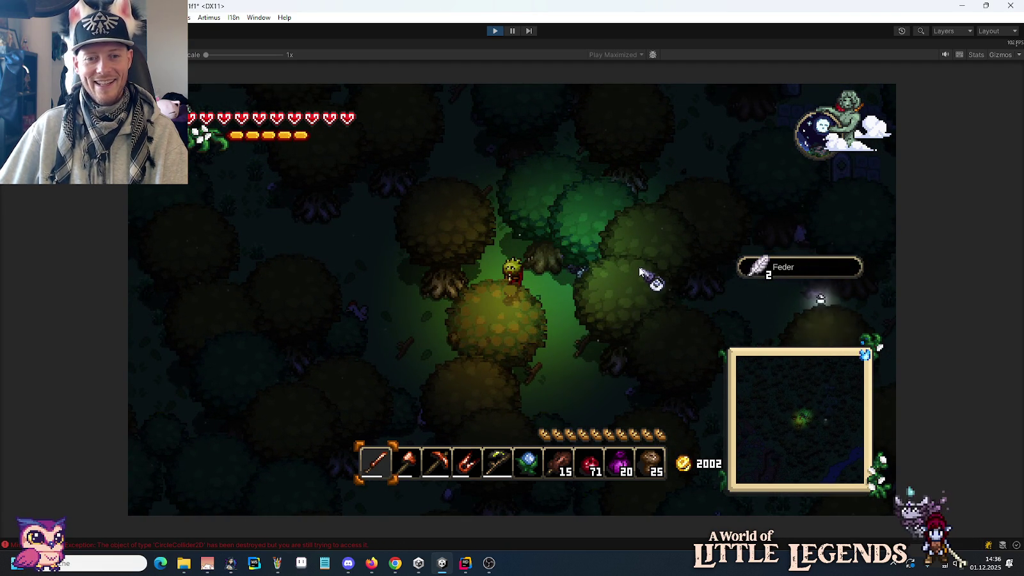
{"action": "key", "text": "w"}
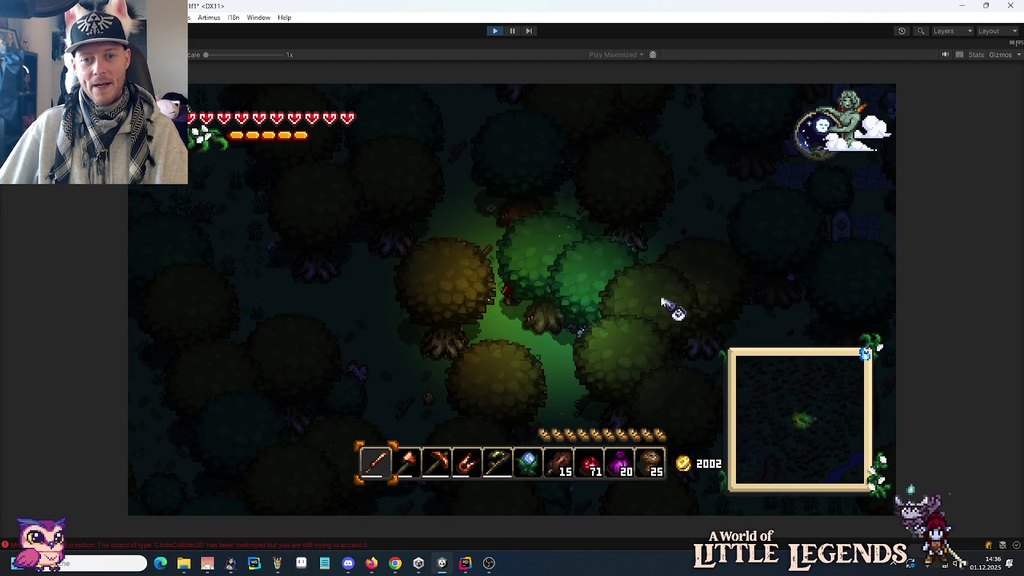
{"action": "key", "text": "w"}
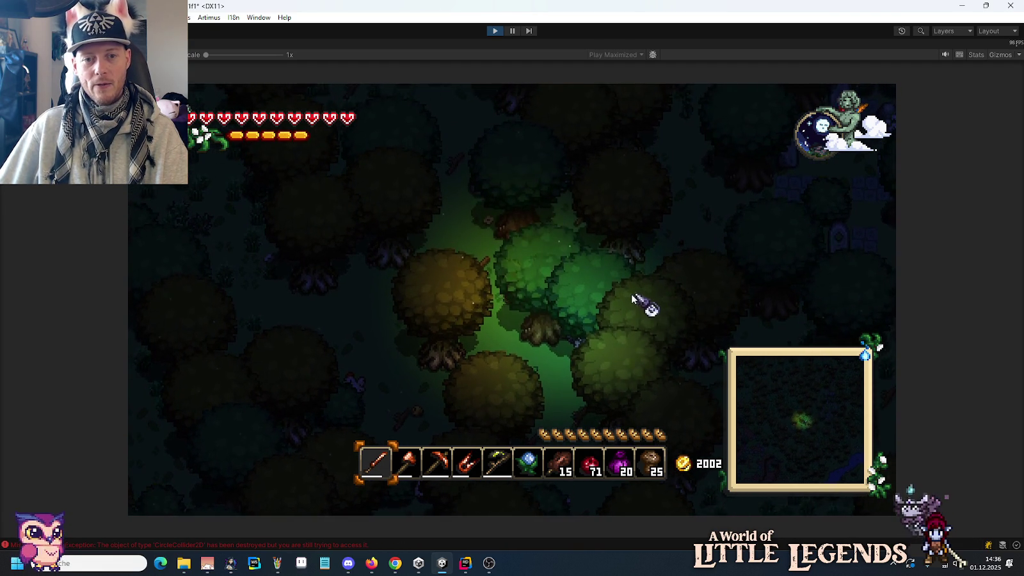
{"action": "key", "text": "a"}
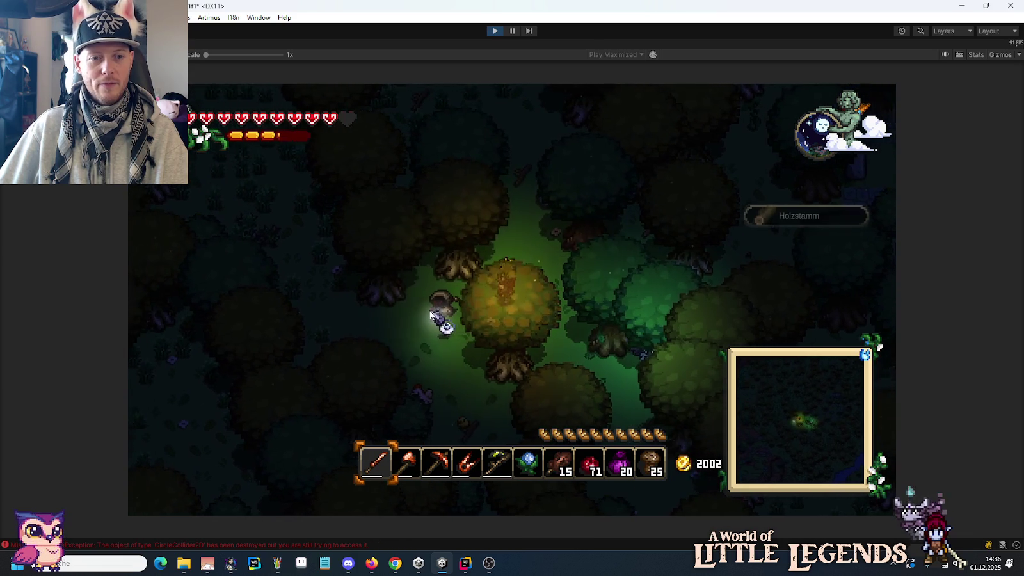
{"action": "key", "text": "w"}
{"action": "key", "text": "d"}
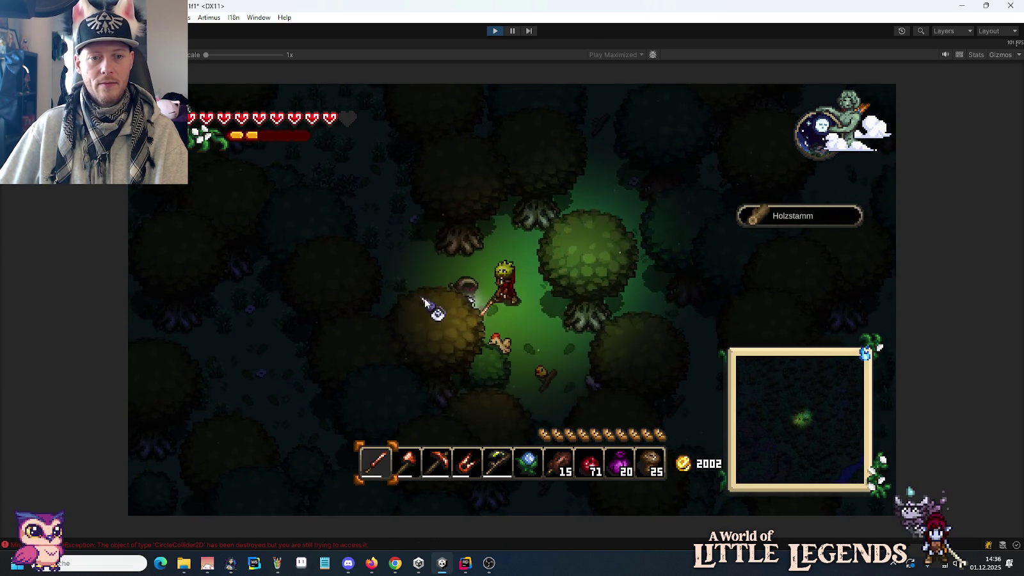
{"action": "key", "text": "a"}
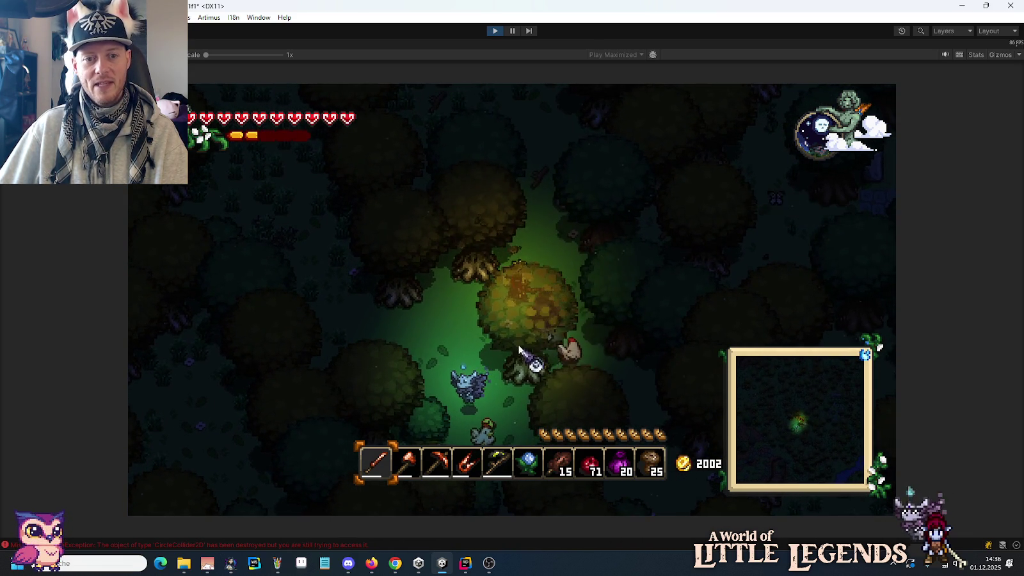
{"action": "key", "text": "s"}
{"action": "key", "text": "d"}
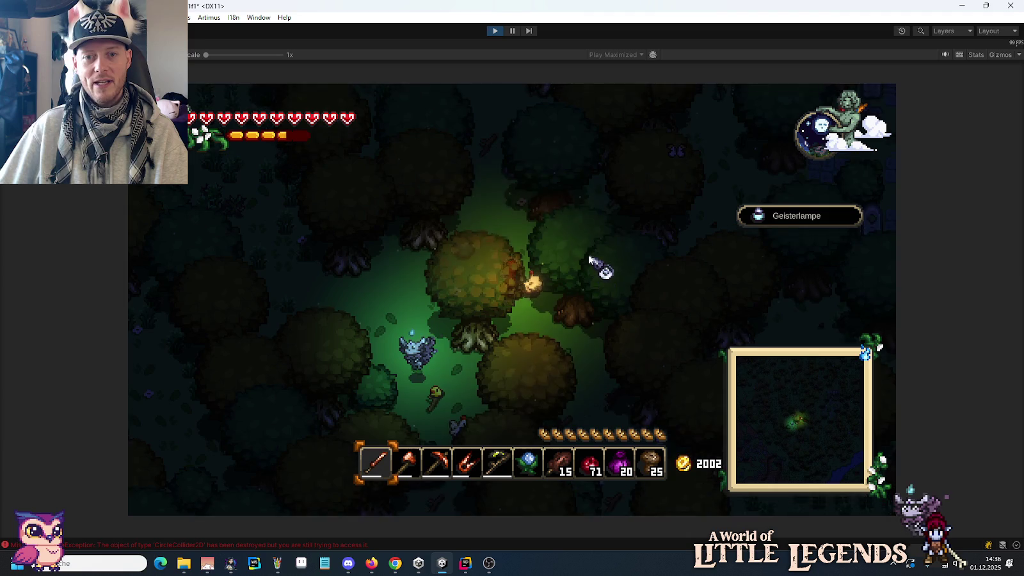
Walk past the big tree and stone tiles to the chest and open its storage.
{"action": "key", "text": "w"}
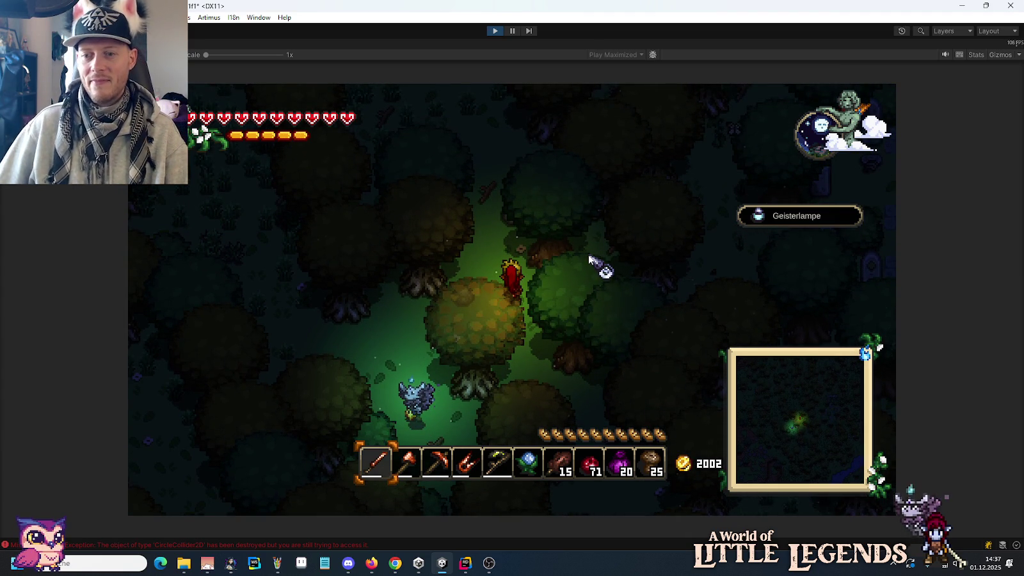
{"action": "key", "text": "w"}
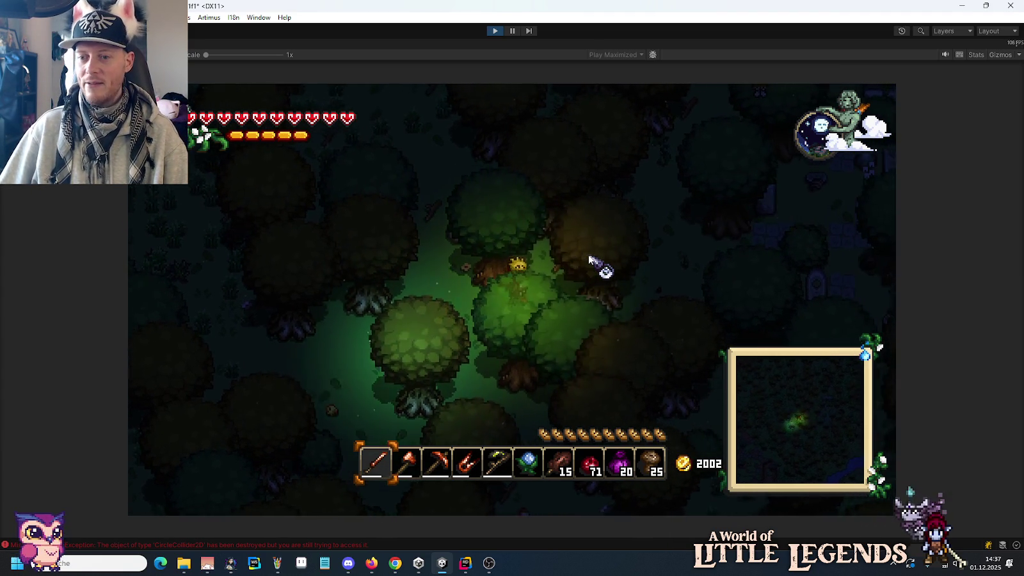
{"action": "key", "text": "w"}
{"action": "key", "text": "d"}
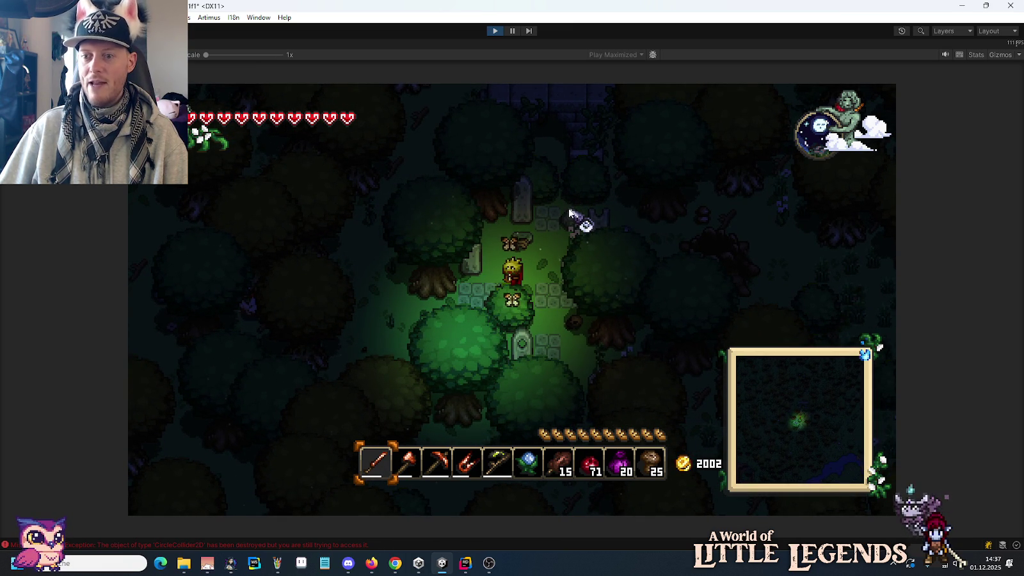
{"action": "key", "text": "s"}
{"action": "key", "text": "a"}
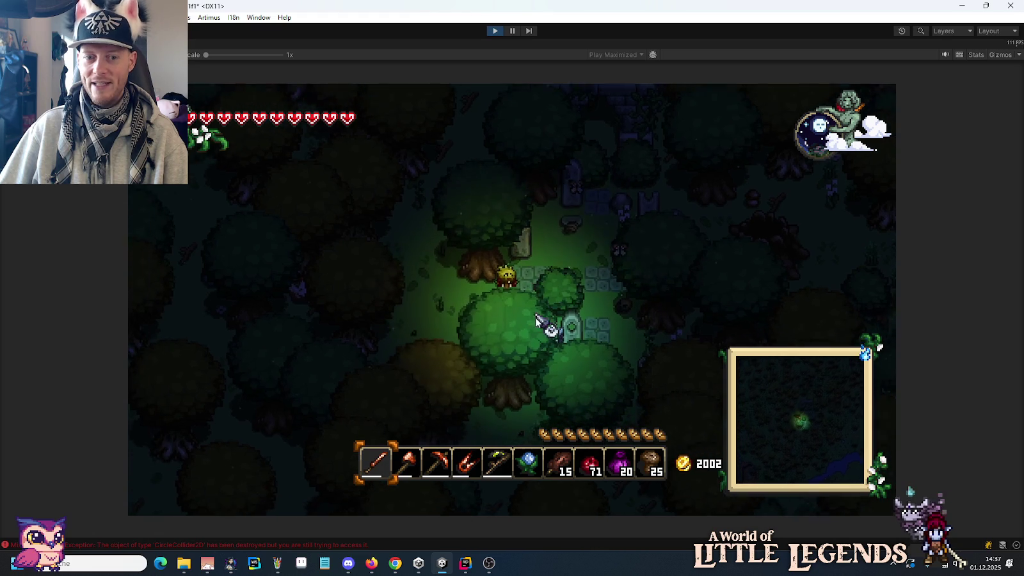
{"action": "key", "text": "e"}
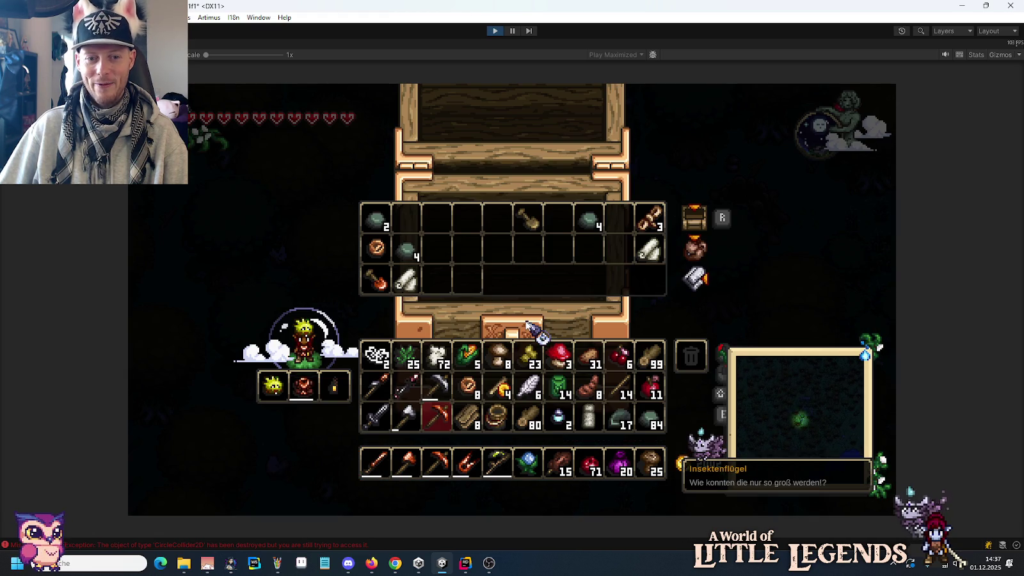
Take the bronze coin and cloth, put the cloth in hotbar slot 2, and trash the nettles.
{"action": "left_click", "coordinate": [377, 253], "text": "shift"}
{"action": "left_click", "coordinate": [408, 282]}
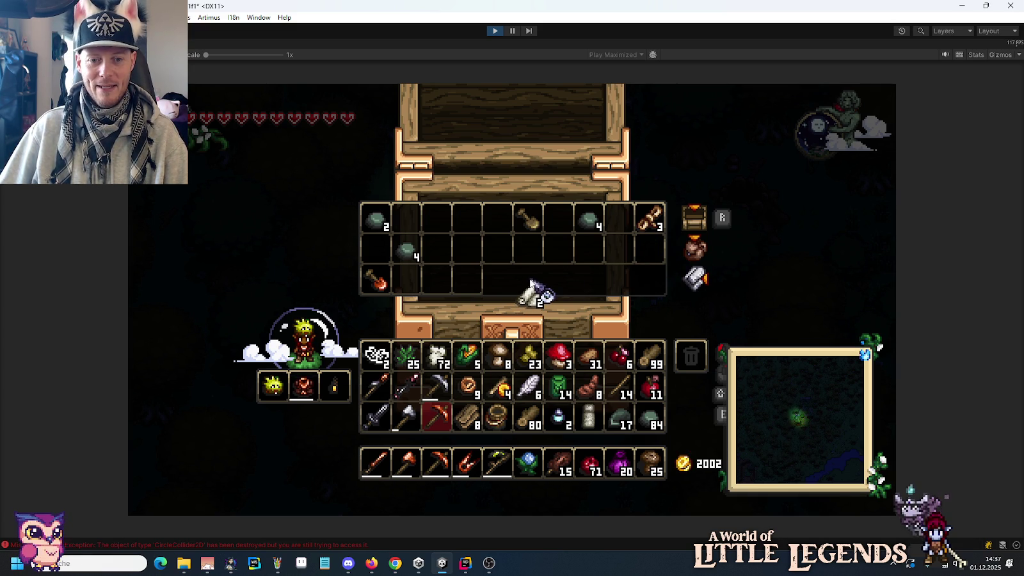
{"action": "left_click", "coordinate": [406, 355]}
{"action": "left_click", "coordinate": [694, 360]}
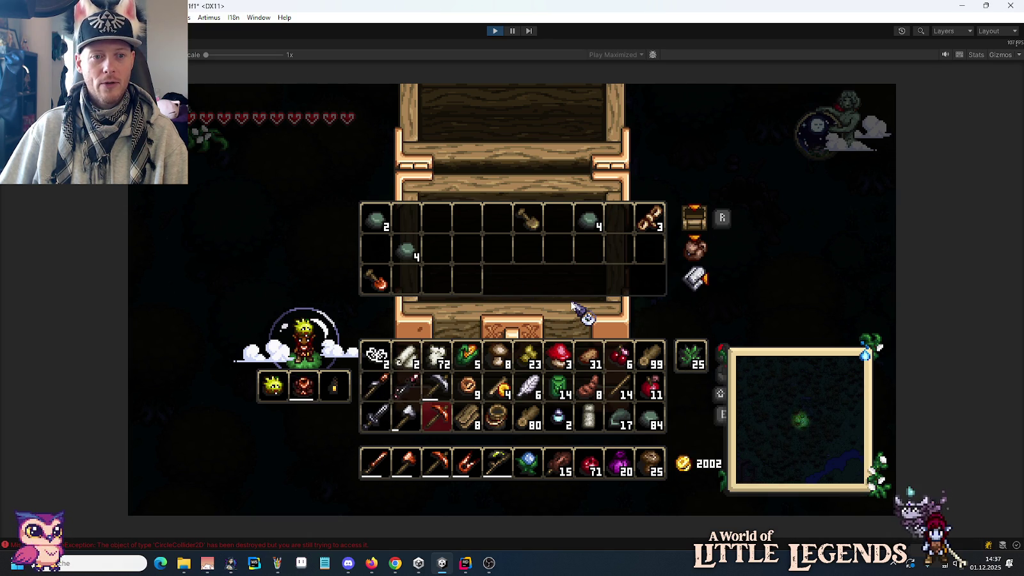
Close the chest, talk to Tari, and answer Ja to warp back to Weldheim's blue flame.
{"action": "key", "text": "e"}
{"action": "key", "text": "a"}
{"action": "key", "text": "s"}
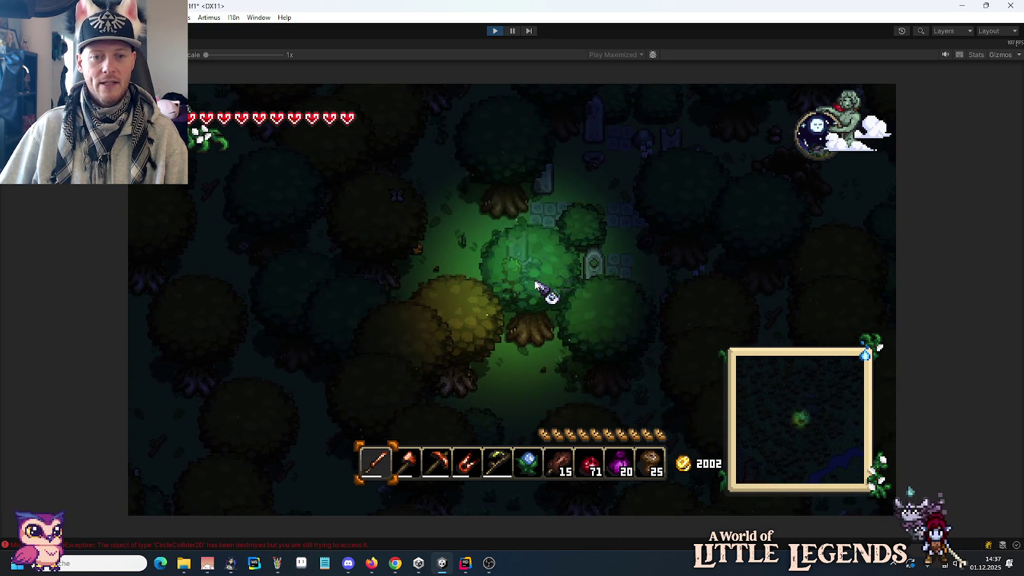
{"action": "left_click", "coordinate": [519, 278]}
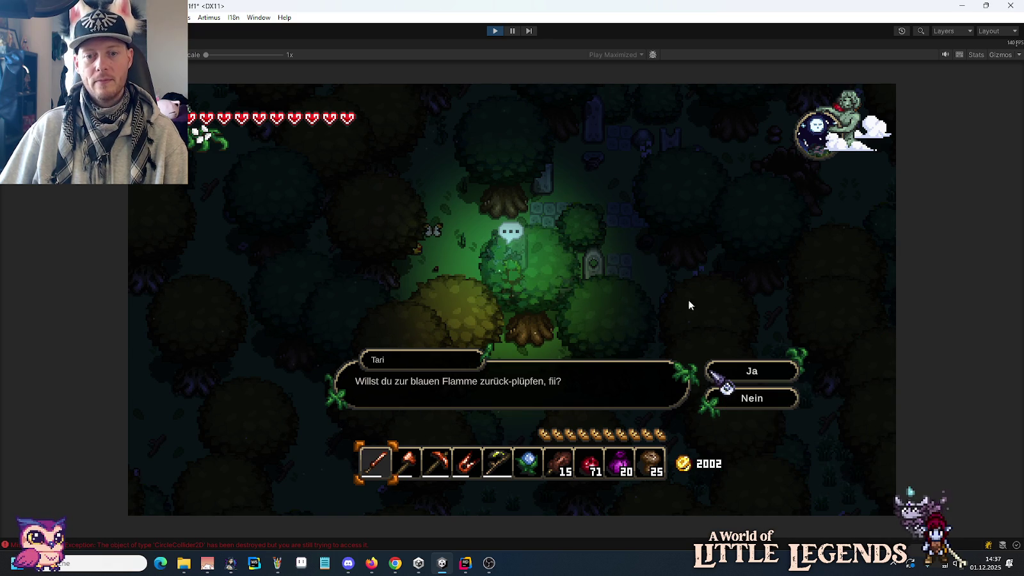
{"action": "left_click", "coordinate": [712, 371]}
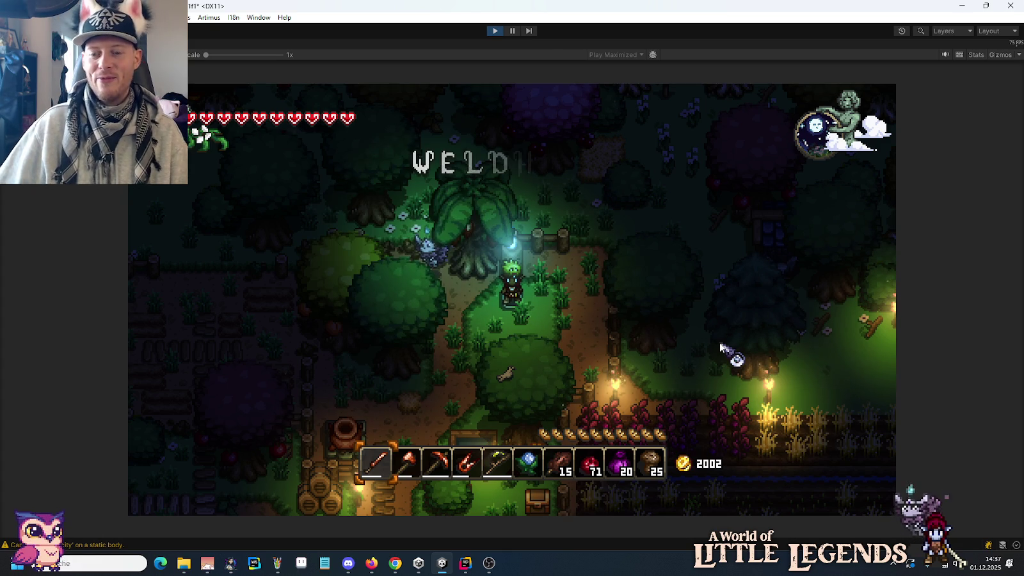
{"action": "key", "text": "s"}
{"action": "key", "text": "a"}
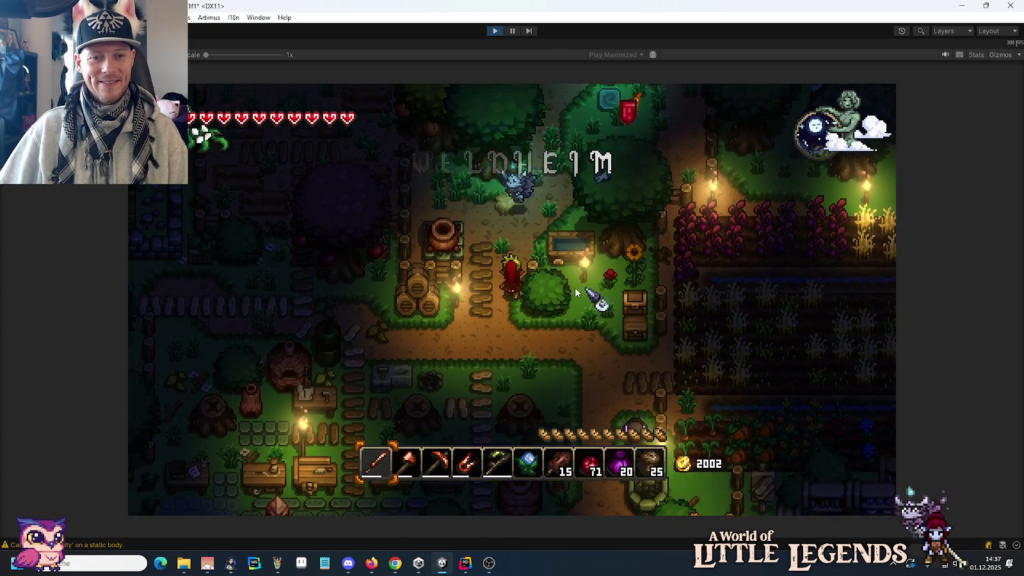
Browse the recipe book, then craft a Geisterflammen-Fackel torch from the inventory blueprint.
{"action": "key", "text": "e"}
{"action": "left_click", "coordinate": [626, 301]}
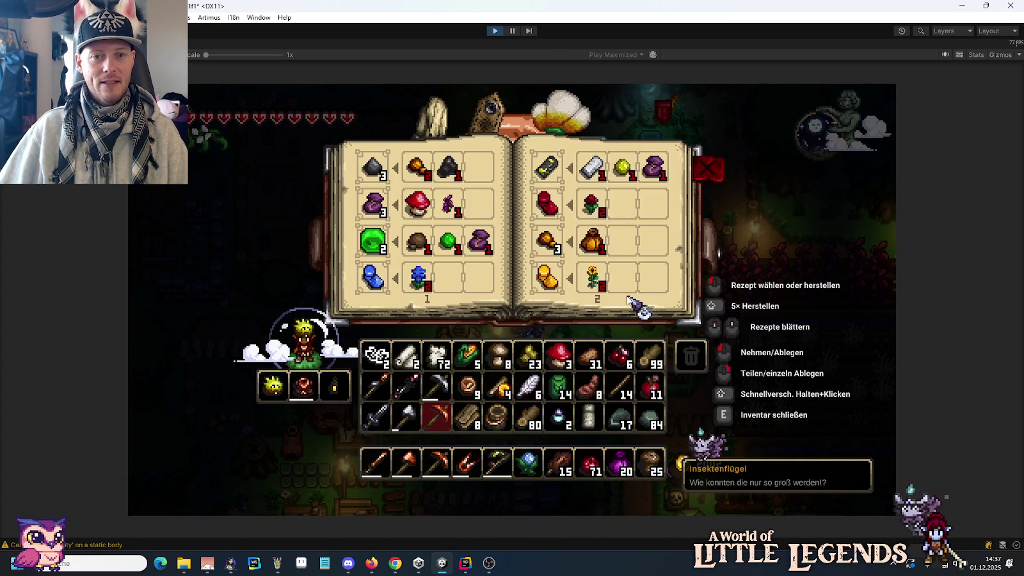
{"action": "key", "text": "e"}
{"action": "key", "text": "s"}
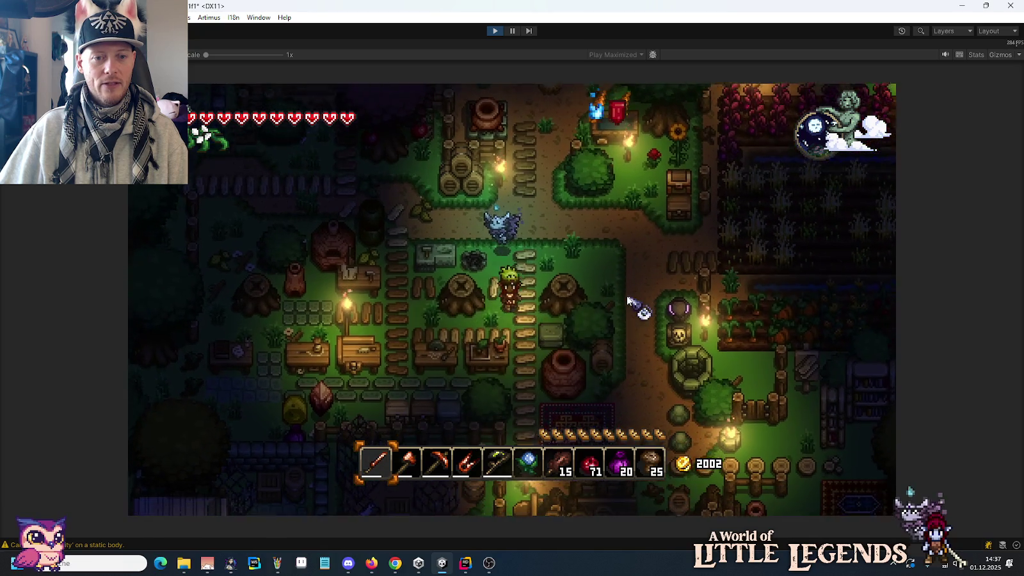
{"action": "key", "text": "s"}
{"action": "key", "text": "a"}
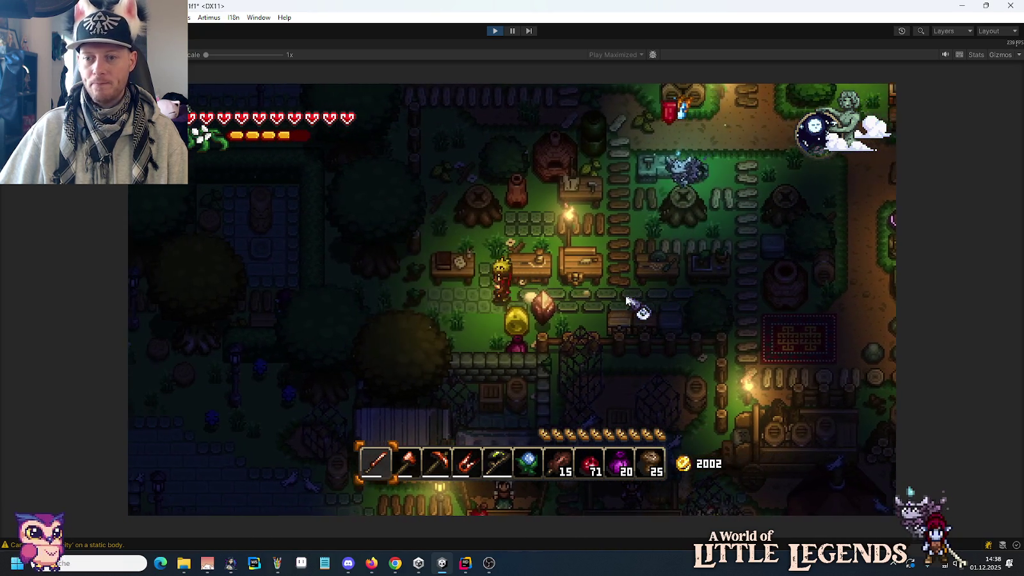
{"action": "key", "text": "e"}
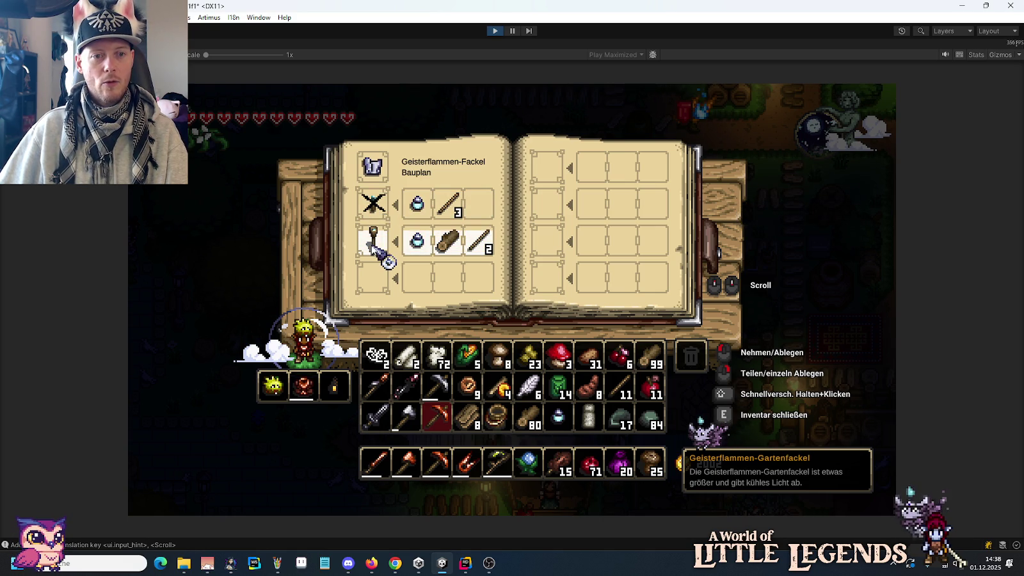
{"action": "left_click", "coordinate": [373, 244]}
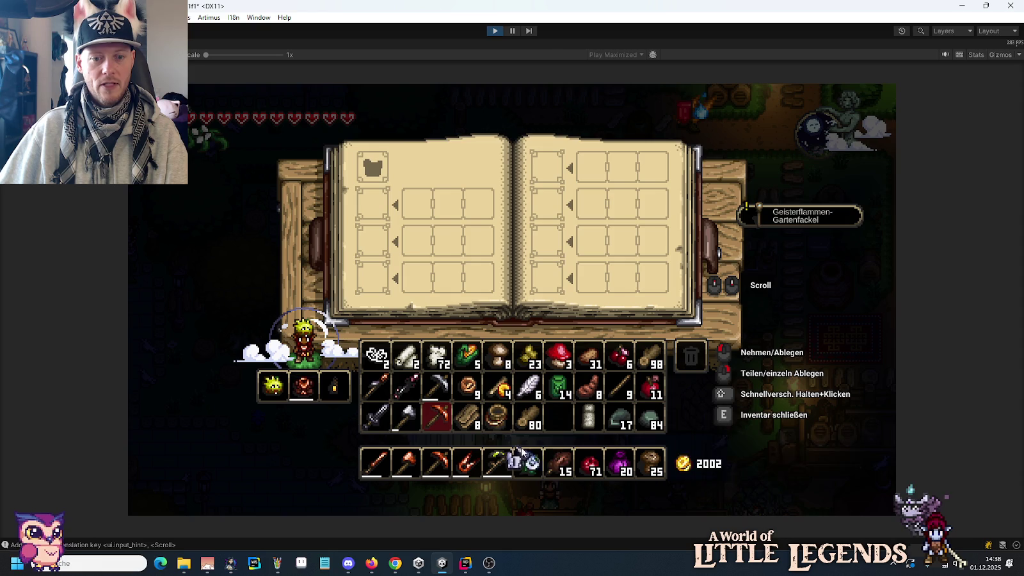
{"action": "key", "text": "e"}
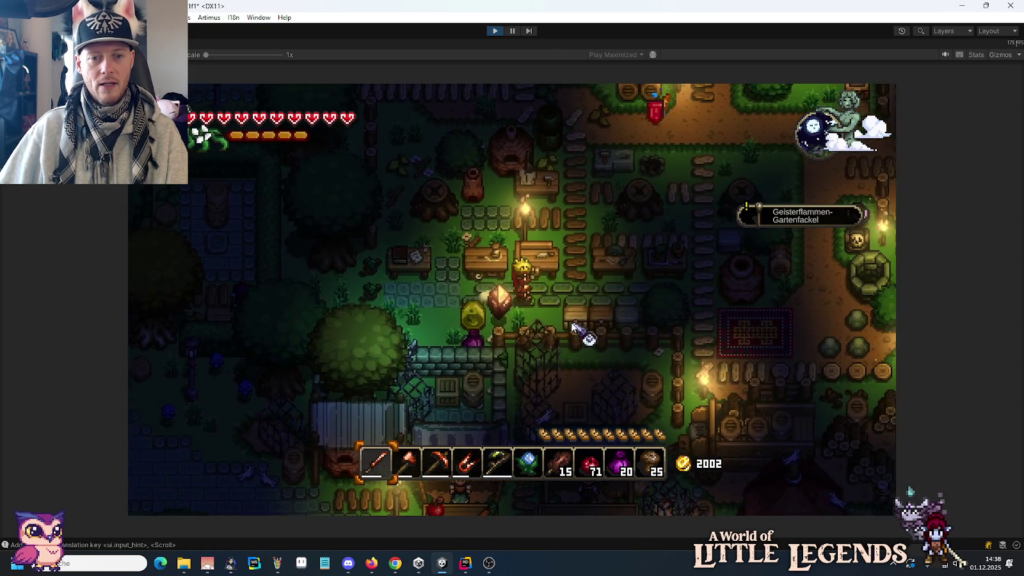
Move the insect wing into the torch chest, then bring up the text command line.
{"action": "right_click", "coordinate": [583, 332]}
{"action": "left_click", "coordinate": [559, 416]}
{"action": "left_click", "coordinate": [436, 248]}
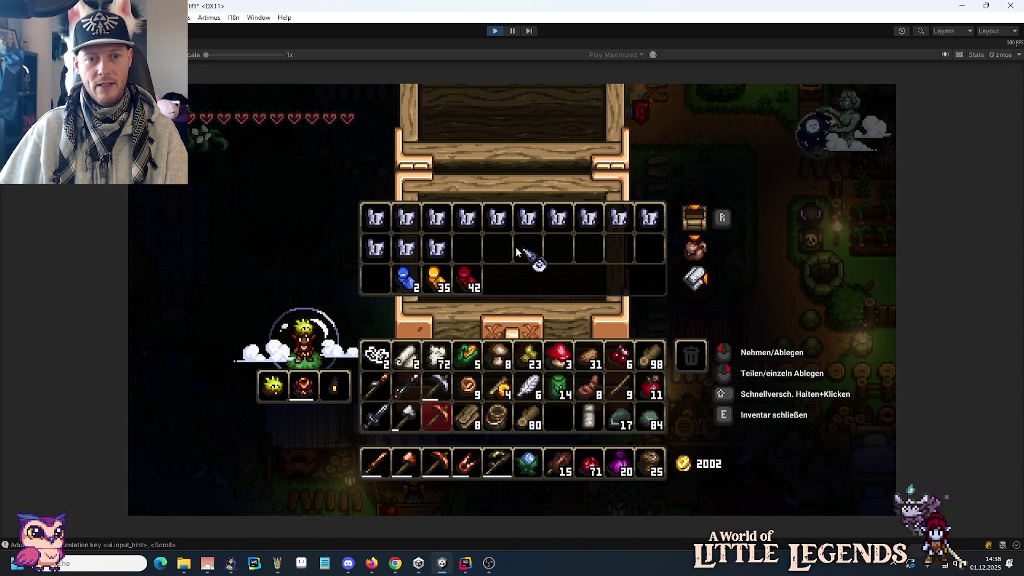
{"action": "key", "text": "e"}
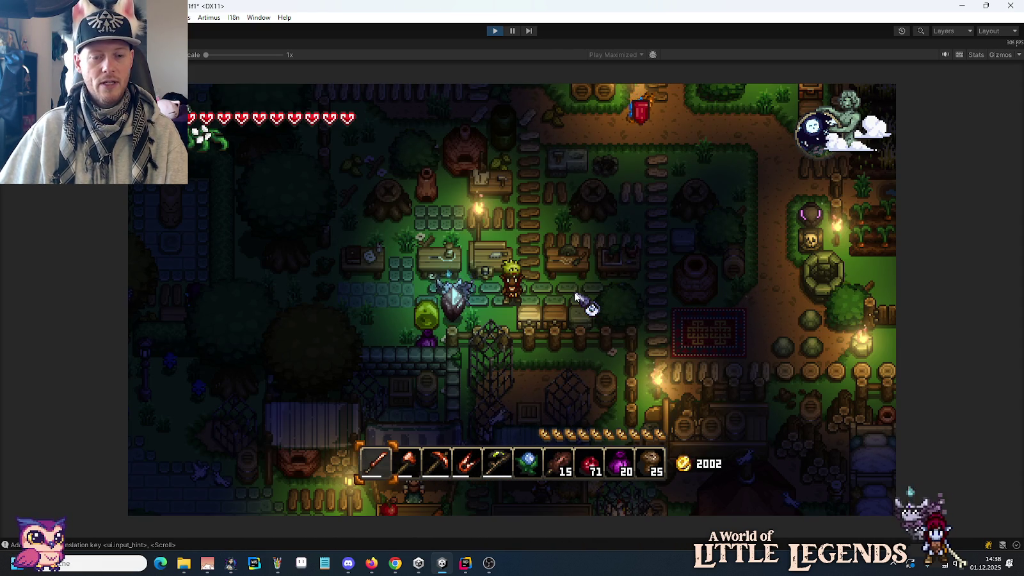
{"action": "key", "text": "e"}
{"action": "key", "text": "e"}
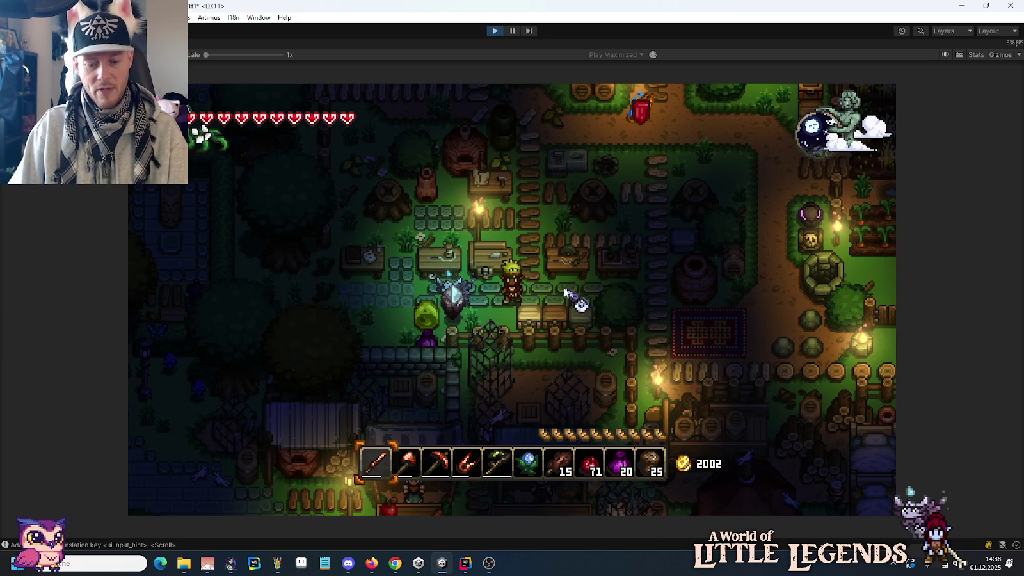
{"action": "key", "text": "Return"}
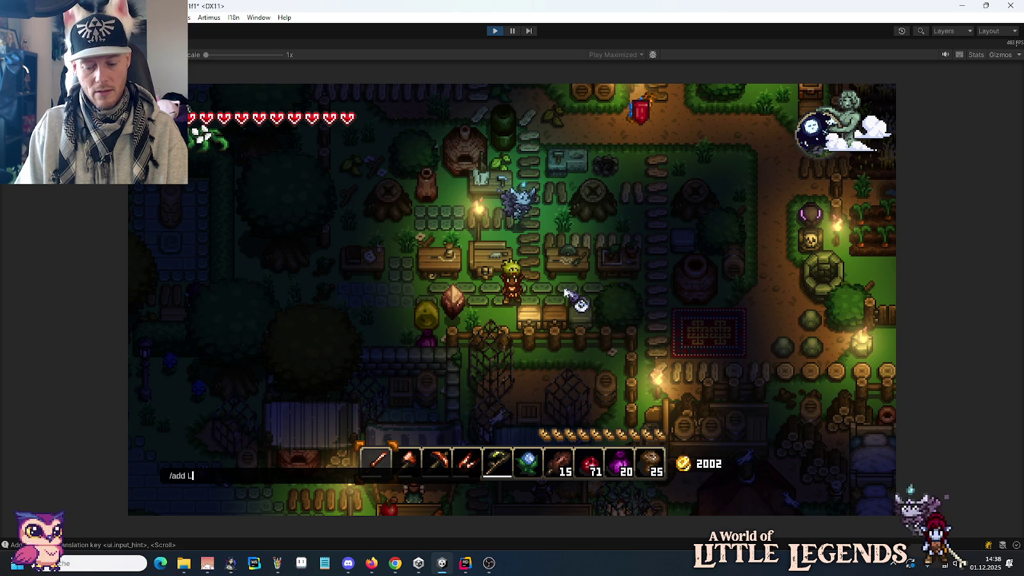
{"action": "type", "text": "/add LanternOfAGho"}
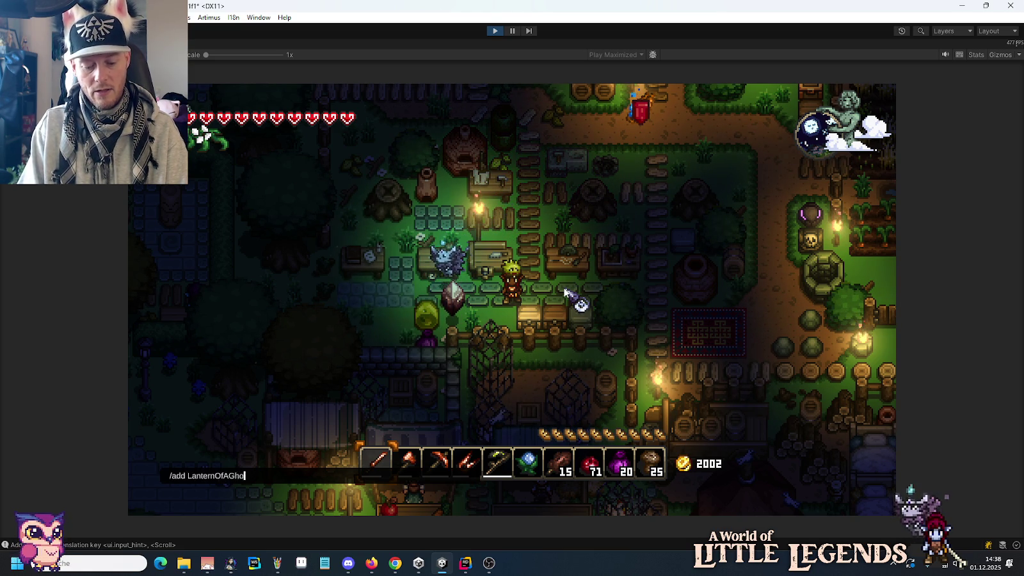
Add two Geisterlampe lanterns with /add LanternOfAGhost 2, then open the workbench's crafting book.
{"action": "type", "text": "st"}
{"action": "key", "text": "Return"}
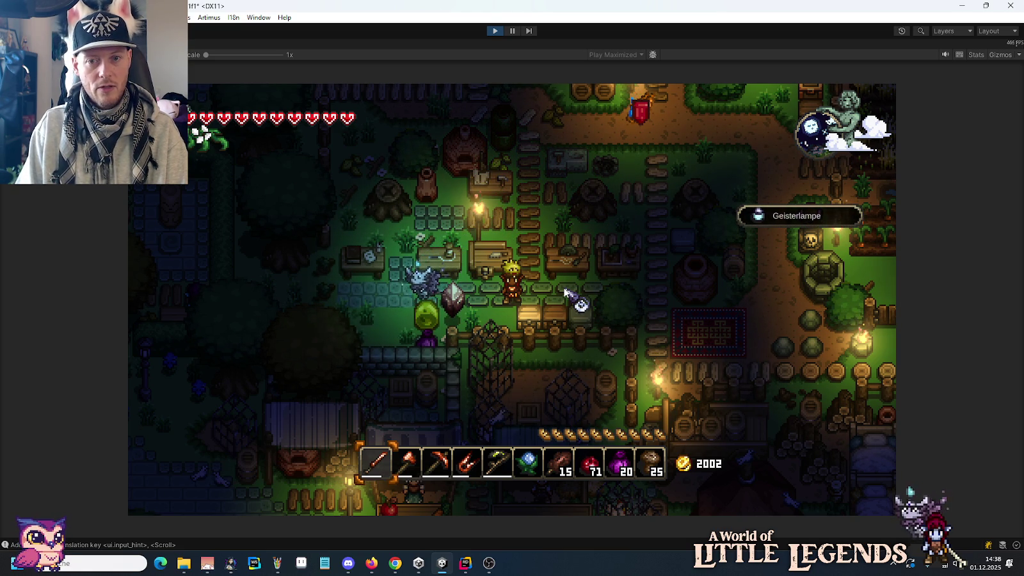
{"action": "key", "text": "i"}
{"action": "key", "text": "Escape"}
{"action": "type", "text": "/add LanternOfAGhots2"}
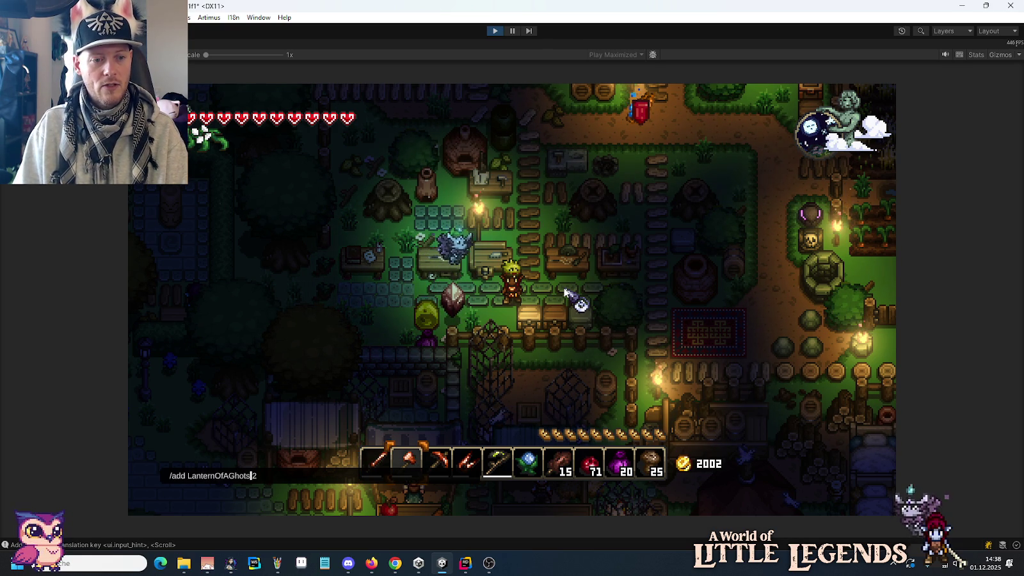
{"action": "key", "text": "Return"}
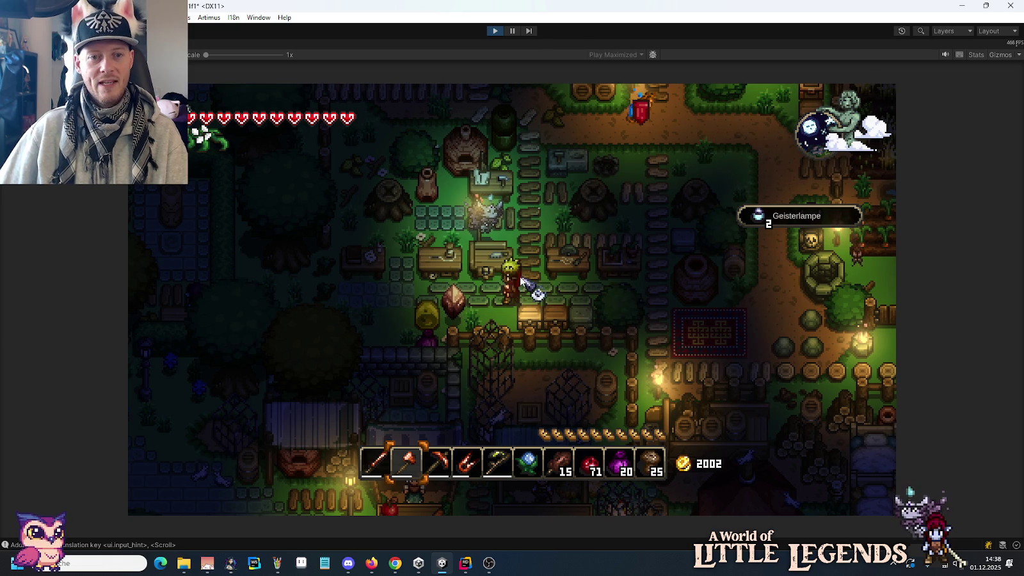
{"action": "right_click", "coordinate": [556, 279]}
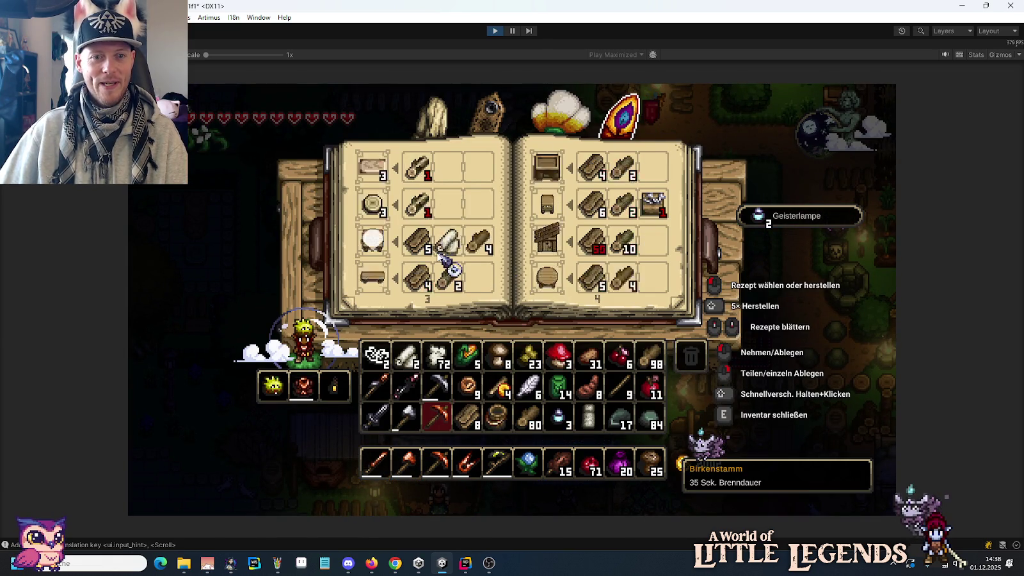
Close the crafting book, walk up-right to the chest, and briefly open its storage.
{"action": "key", "text": "e"}
{"action": "key", "text": "d"}
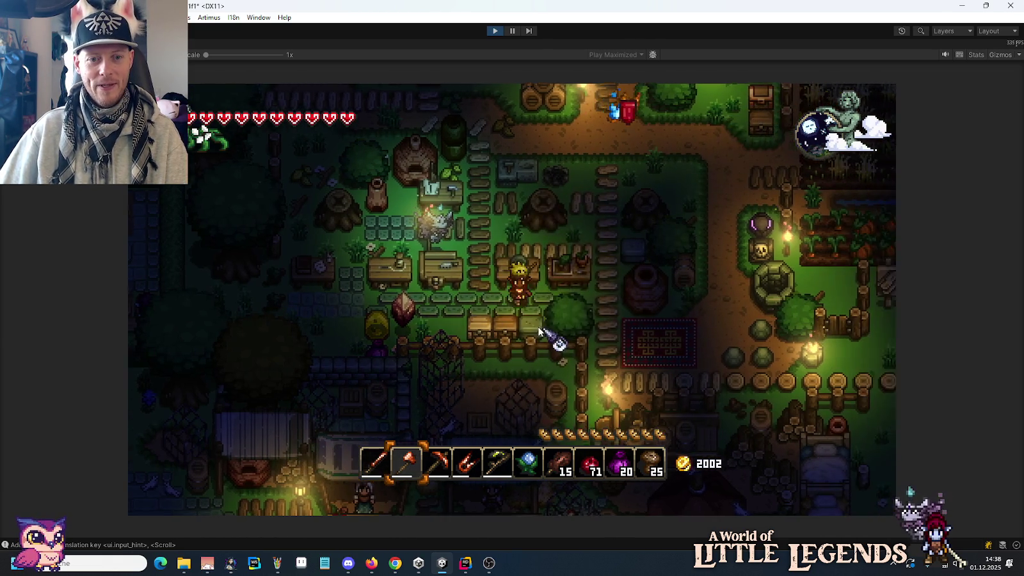
{"action": "key", "text": "e"}
{"action": "key", "text": "e"}
{"action": "key", "text": "e"}
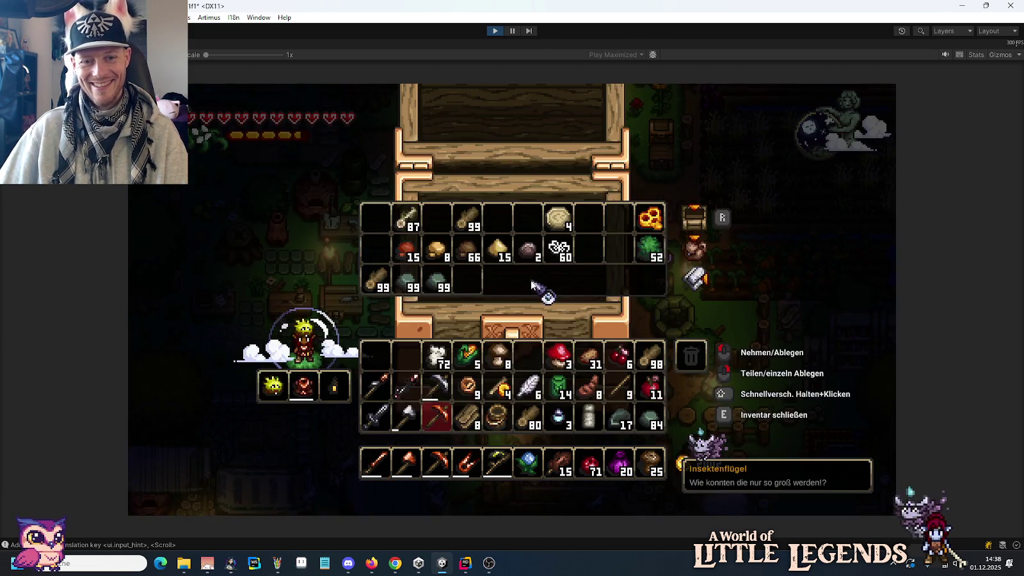
{"action": "key", "text": "e"}
{"action": "key", "text": "w"}
{"action": "key", "text": "d"}
{"action": "key", "text": "w"}
{"action": "key", "text": "d"}
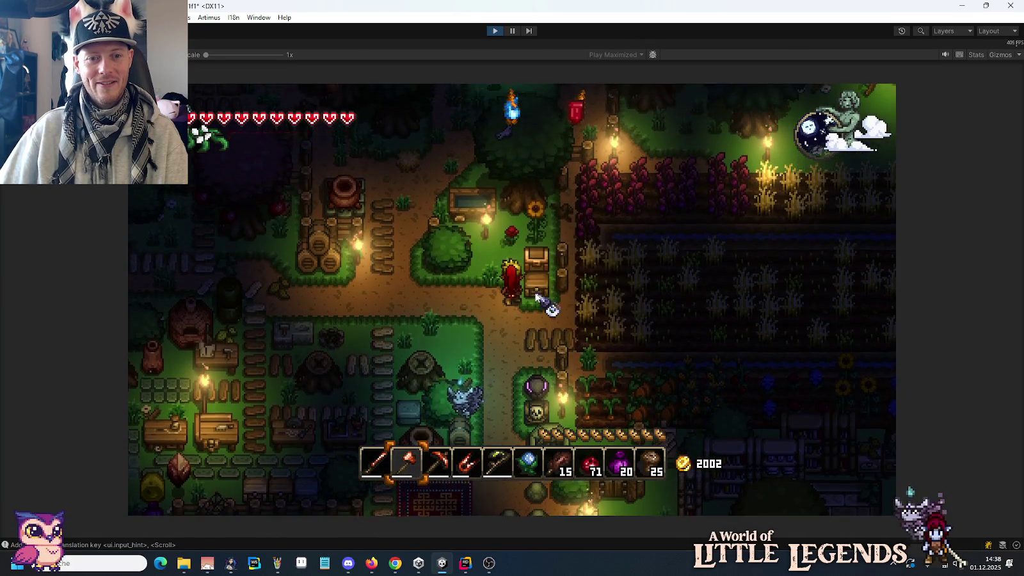
{"action": "key", "text": "e"}
{"action": "key", "text": "e"}
{"action": "key", "text": "e"}
{"action": "key", "text": "e"}
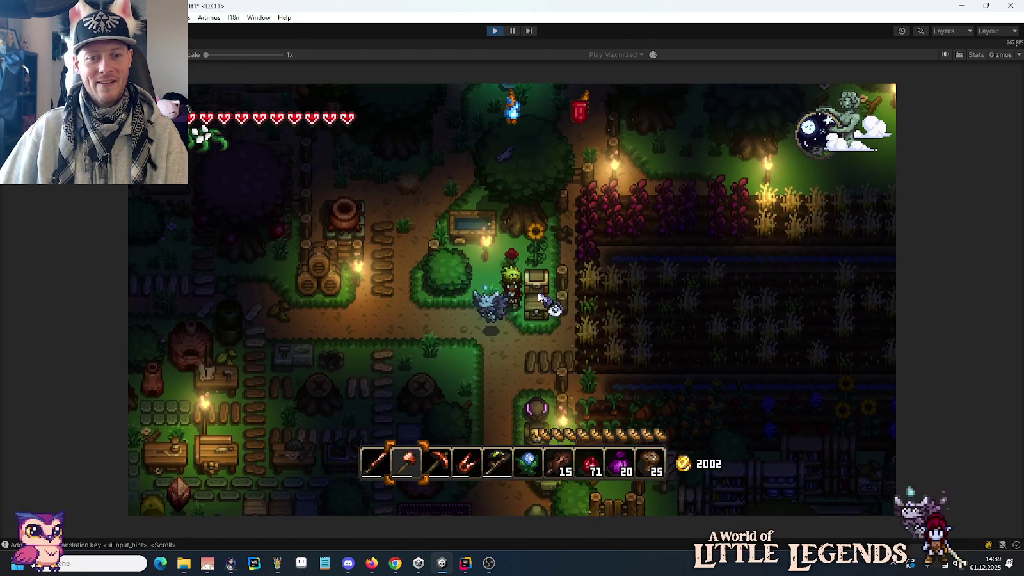
{"action": "key", "text": "s"}
{"action": "key", "text": "a"}
At the workbench, scroll the recipes and view the furniture recipes on pages 3 and 4.
{"action": "key", "text": "s"}
{"action": "key", "text": "a"}
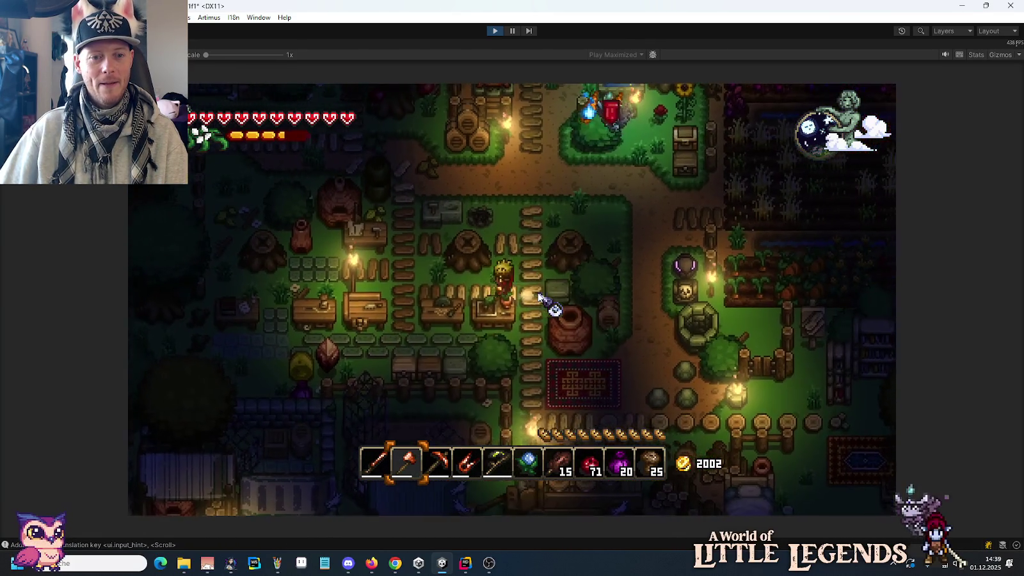
{"action": "key", "text": "e"}
{"action": "scroll", "coordinate": [486, 269], "scroll_direction": "down", "scroll_amount": 1}
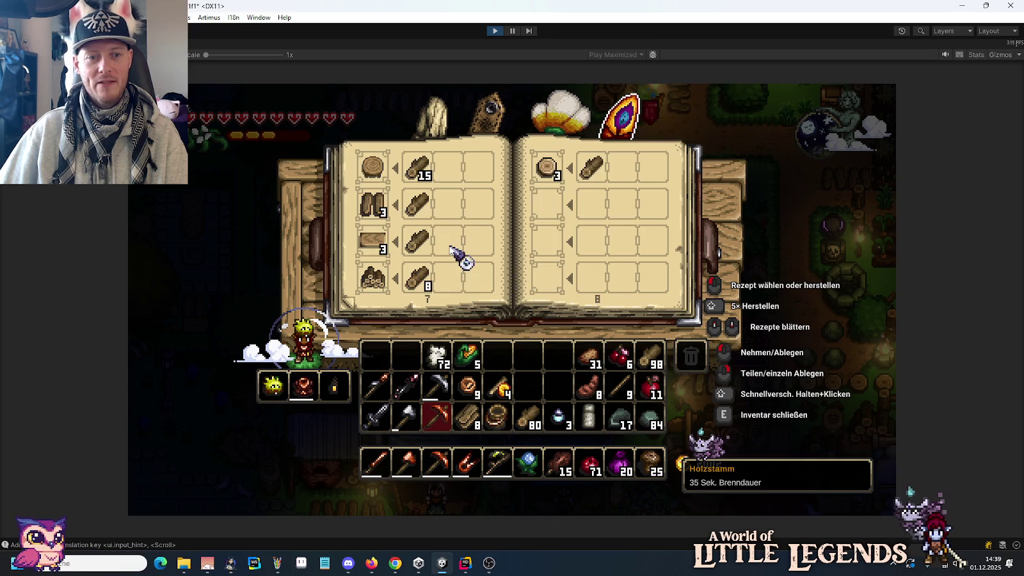
{"action": "scroll", "coordinate": [456, 251], "scroll_direction": "down", "scroll_amount": 2}
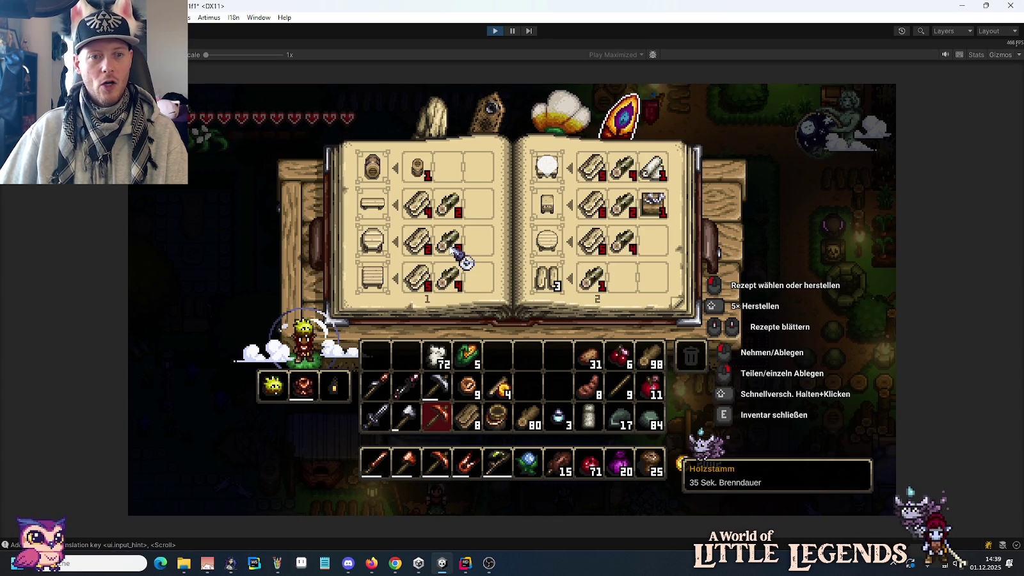
{"action": "left_click", "coordinate": [491, 118]}
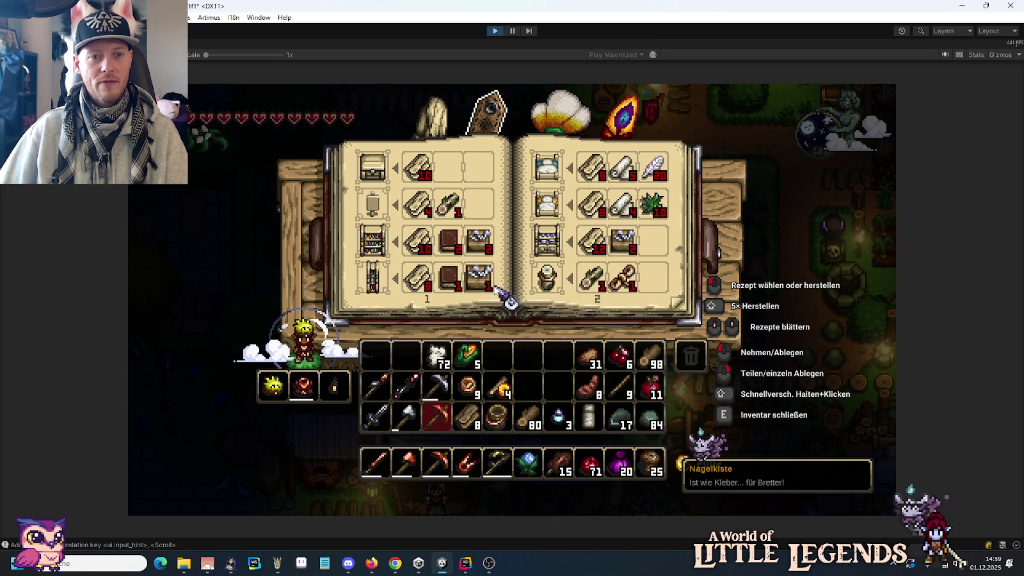
{"action": "scroll", "coordinate": [492, 293], "scroll_direction": "down", "scroll_amount": 1}
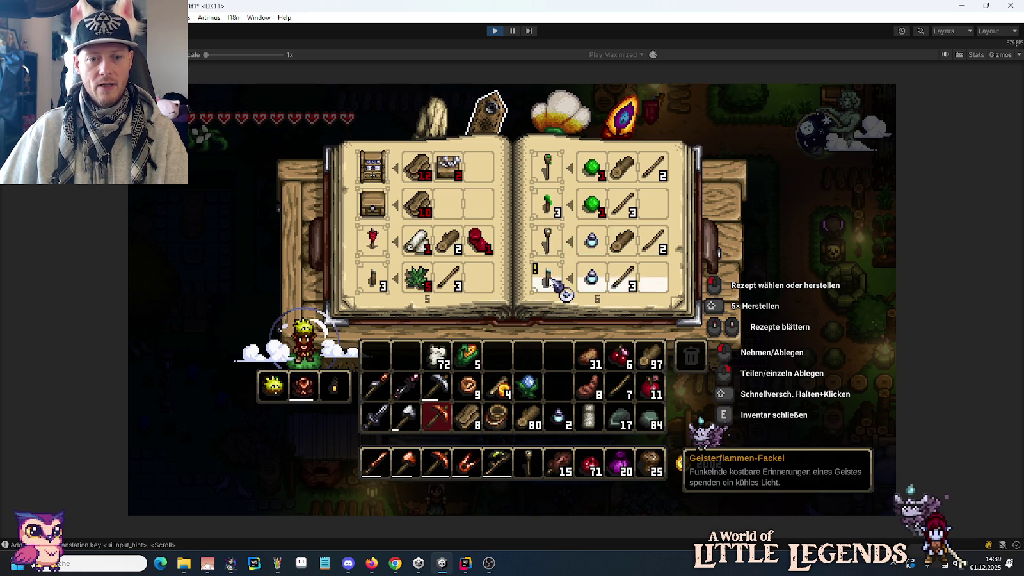
{"action": "key", "text": "e"}
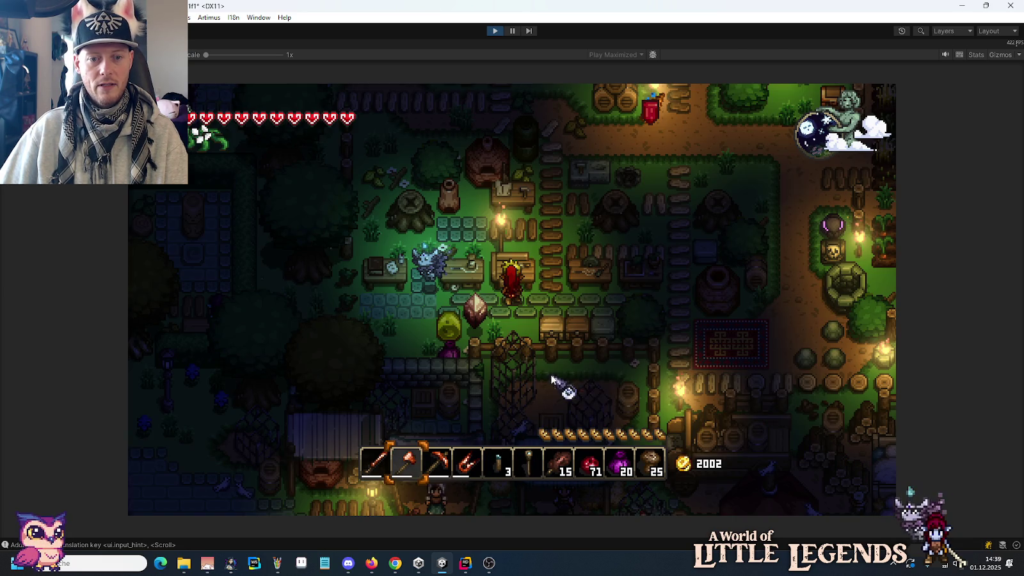
Go back to the Weldheim chest to stash the staff-like tool, then close it.
{"action": "key", "text": "w+d"}
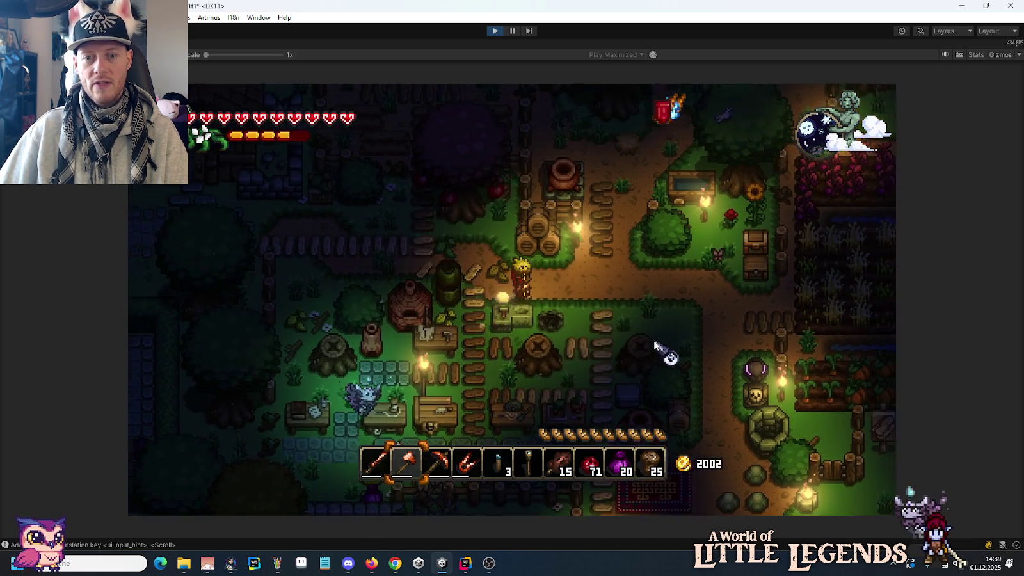
{"action": "key", "text": "w+d"}
{"action": "key", "text": "e"}
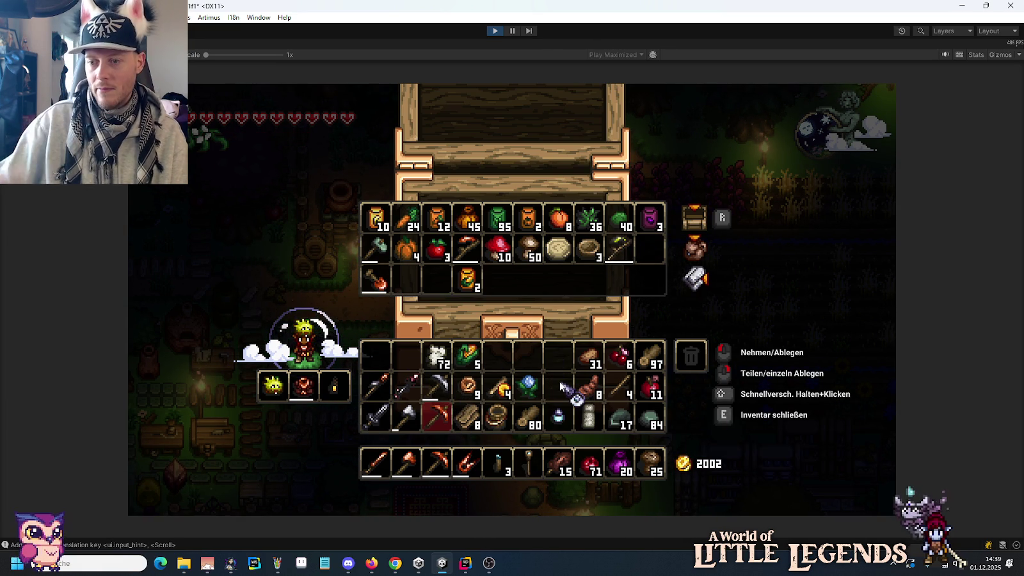
{"action": "key", "text": "e"}
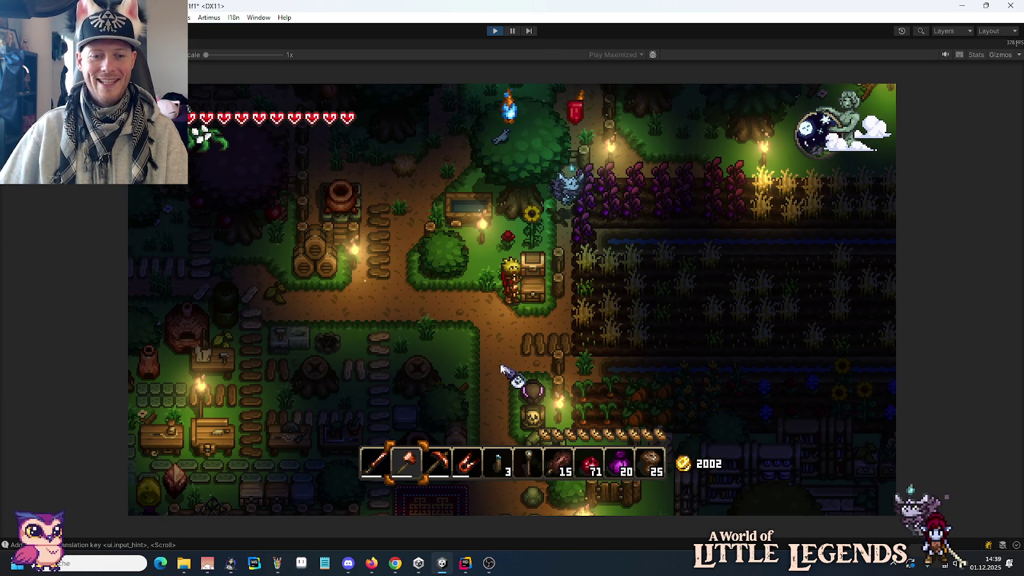
{"action": "key", "text": "s+a"}
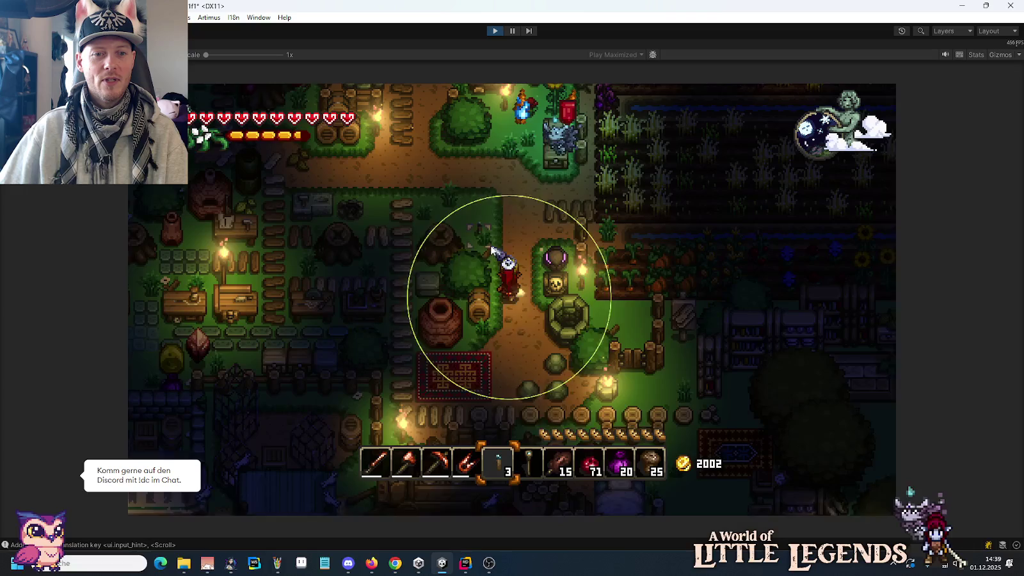
Walk from the rug into the forest, placing two lit torches along the way.
{"action": "key", "text": "s+d"}
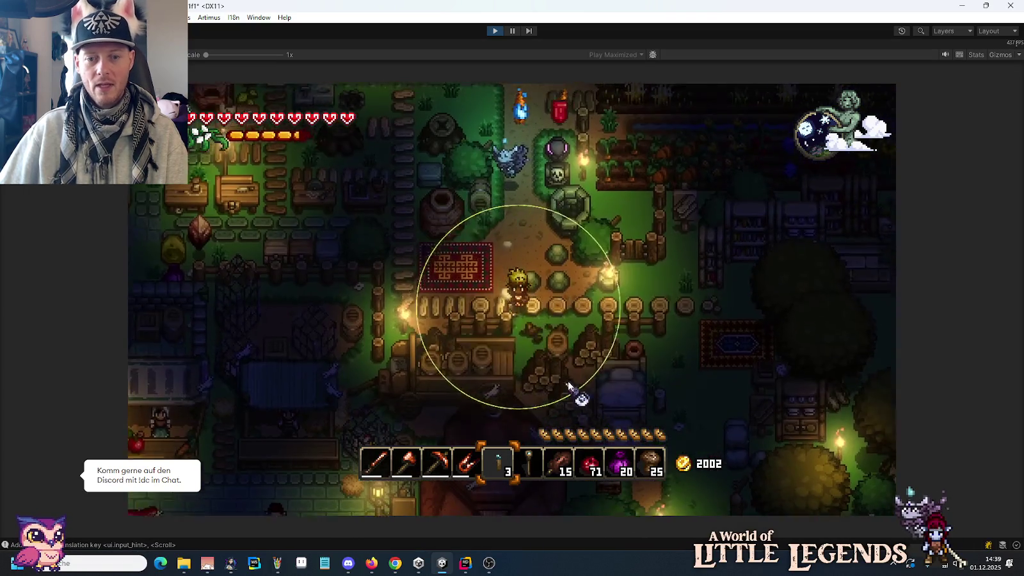
{"action": "key", "text": "s+d"}
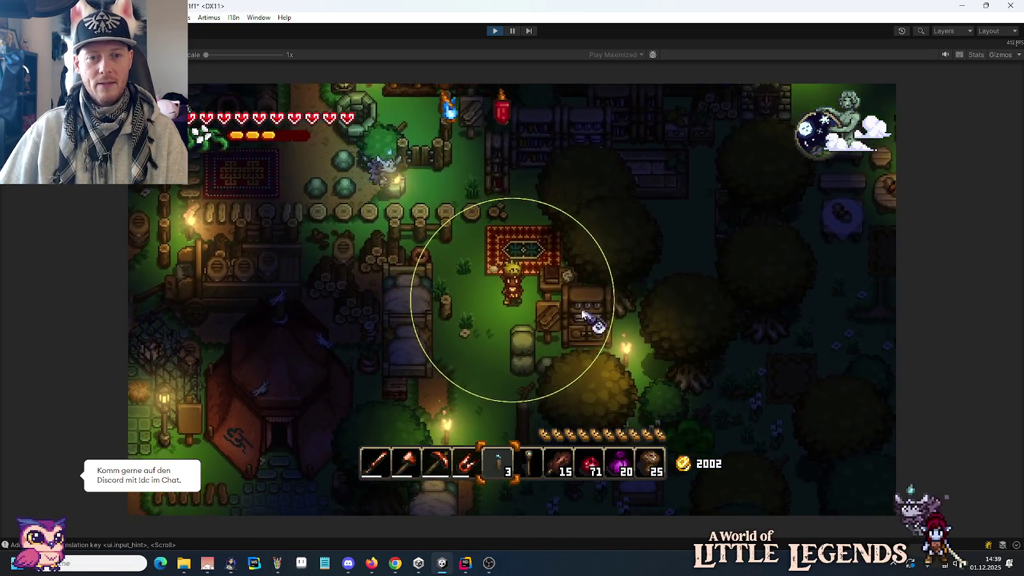
{"action": "key", "text": "w+d"}
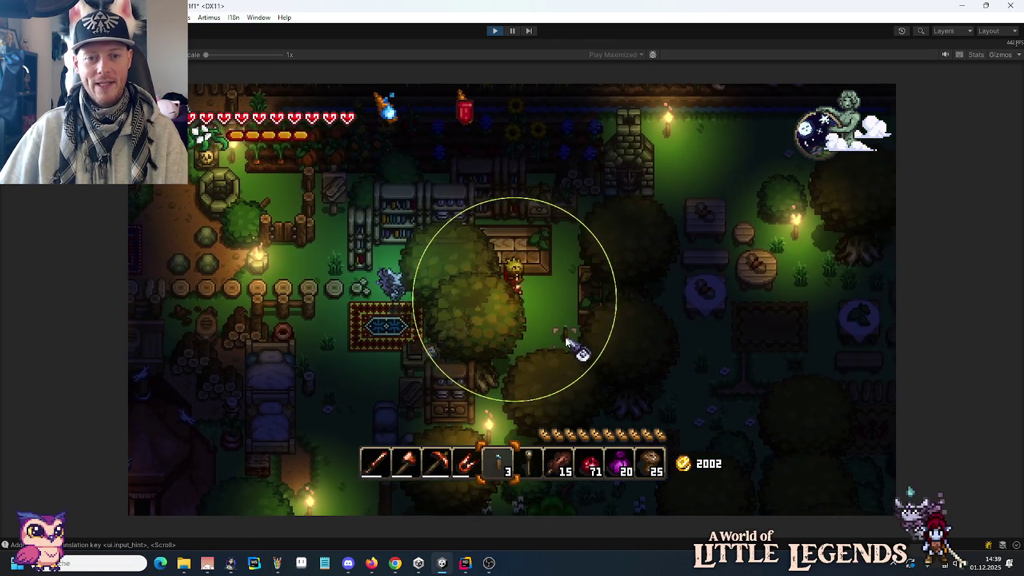
{"action": "left_click", "coordinate": [555, 330]}
{"action": "key", "text": "s+d"}
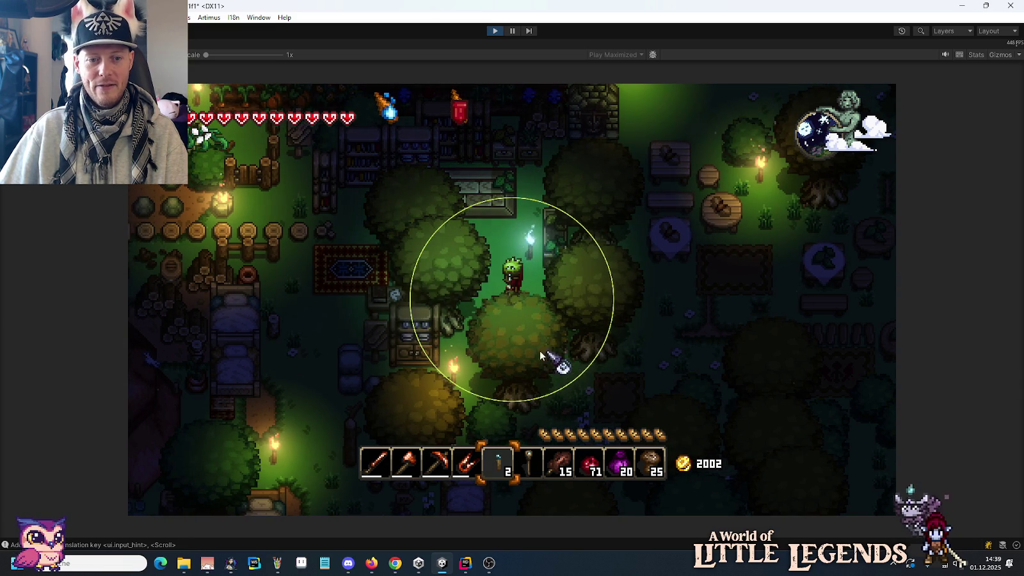
{"action": "key", "text": "d"}
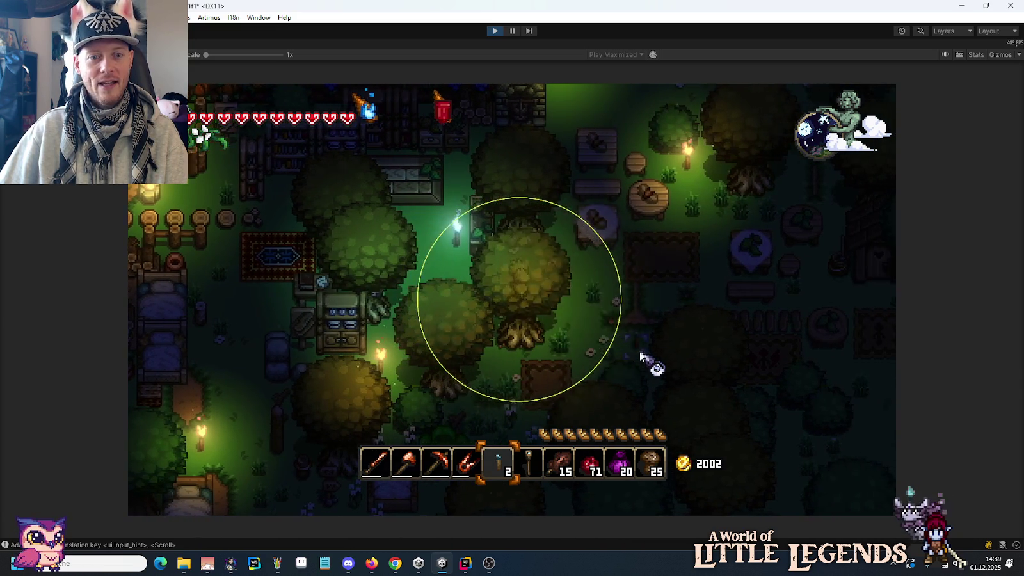
{"action": "key", "text": "d"}
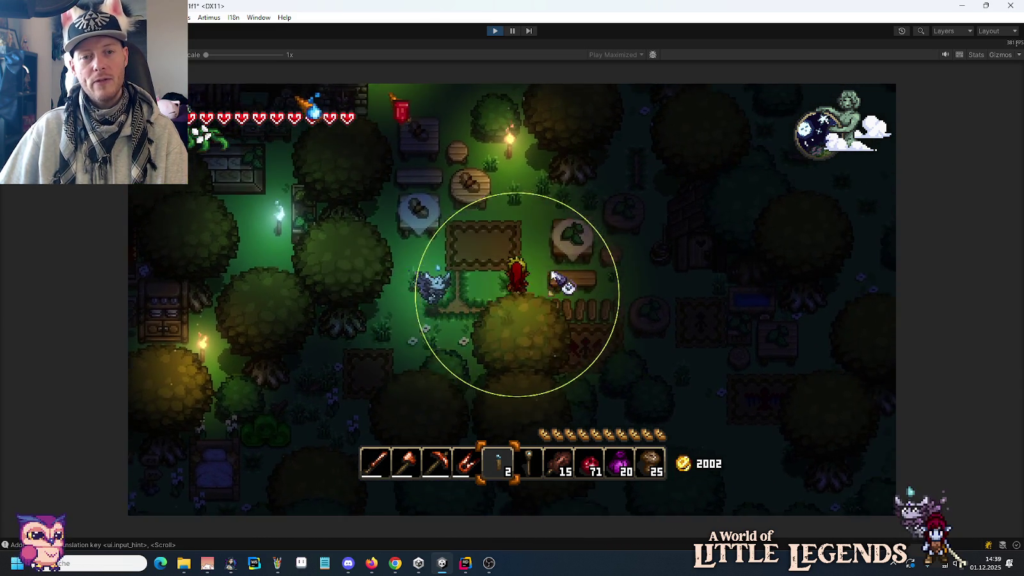
{"action": "key", "text": "d"}
{"action": "key", "text": "s"}
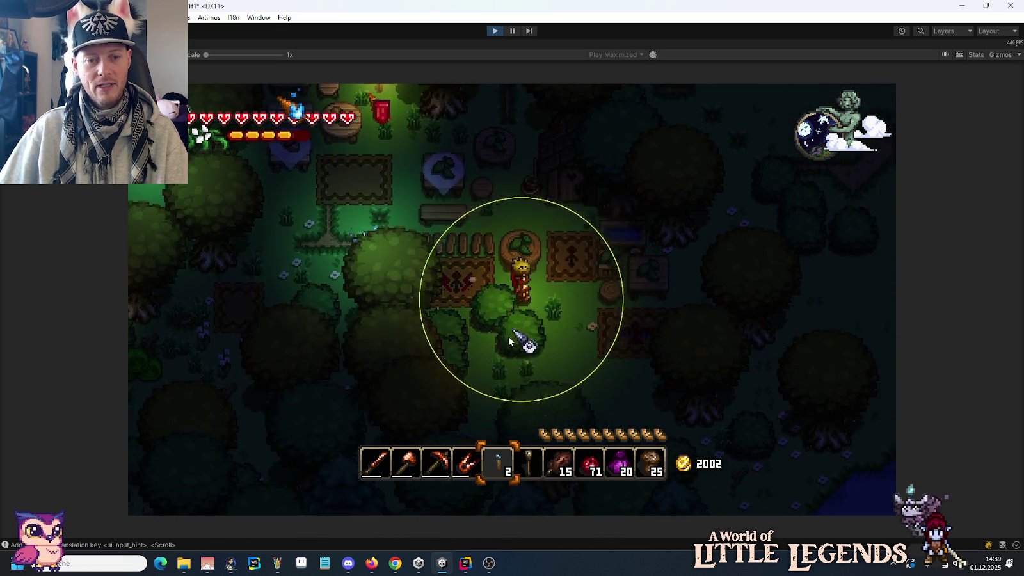
{"action": "key", "text": "d"}
{"action": "key", "text": "s"}
{"action": "left_click", "coordinate": [576, 329]}
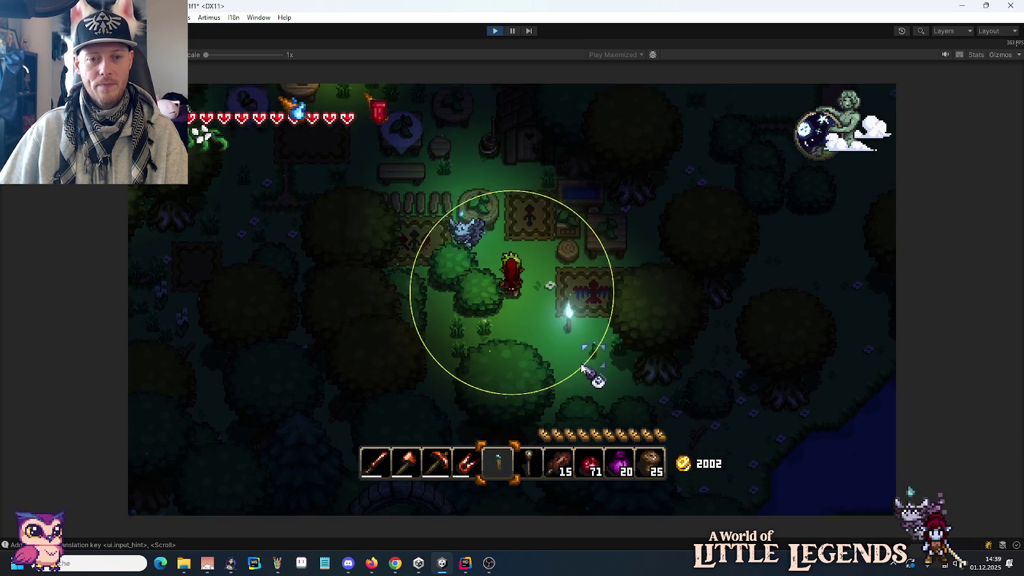
Place the stack's last torch, switch to hotbar slot 6, and place another lit torch.
{"action": "key", "text": "a"}
{"action": "key", "text": "w"}
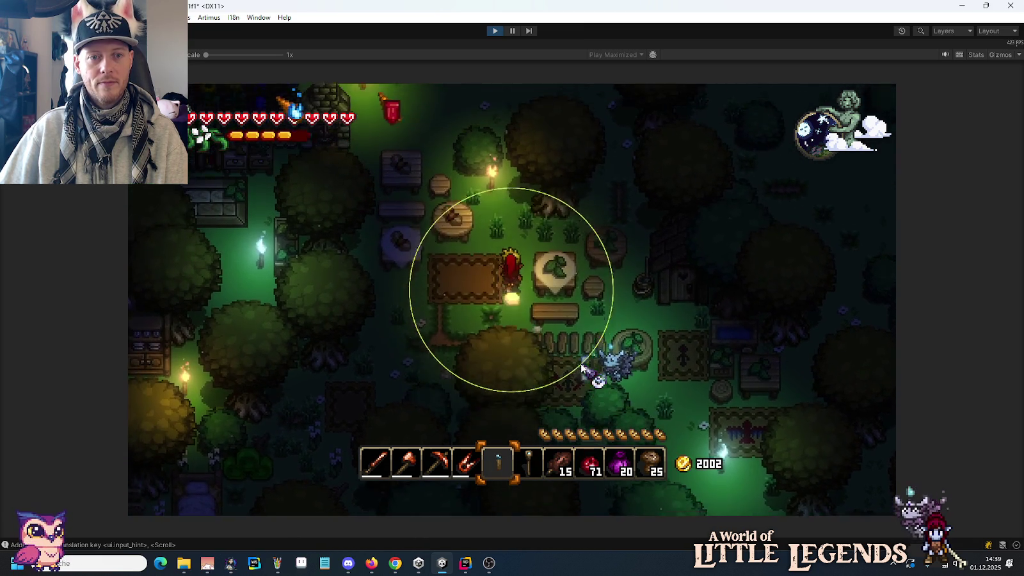
{"action": "key", "text": "w"}
{"action": "key", "text": "d"}
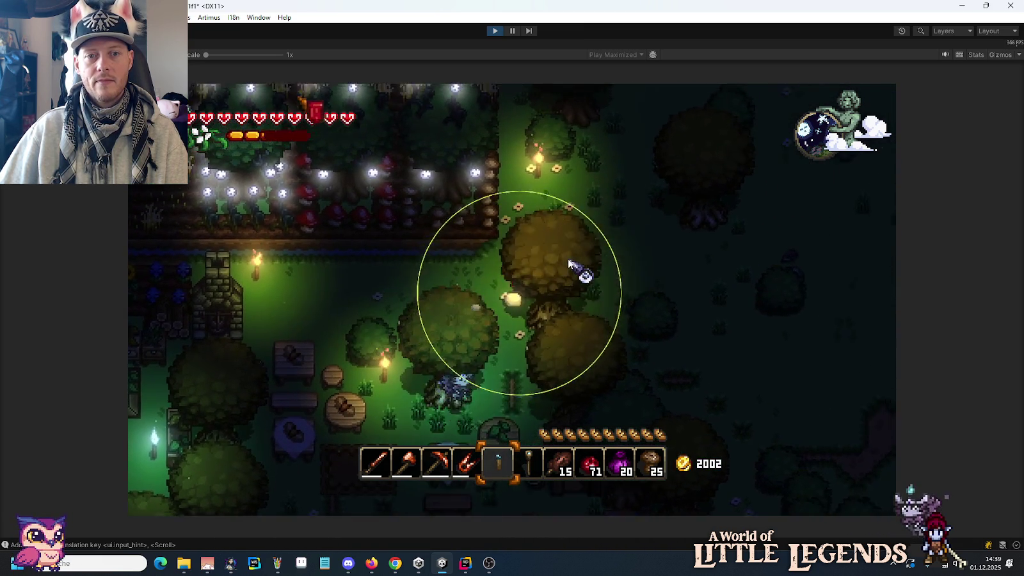
{"action": "left_click", "coordinate": [560, 221]}
{"action": "key", "text": "w"}
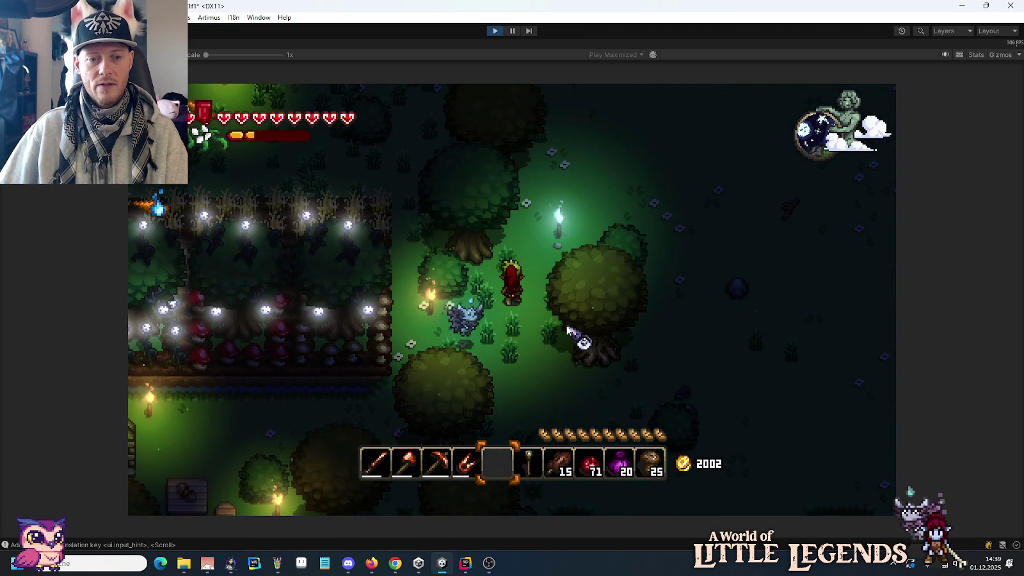
{"action": "key", "text": "6"}
{"action": "key", "text": "a"}
{"action": "key", "text": "w"}
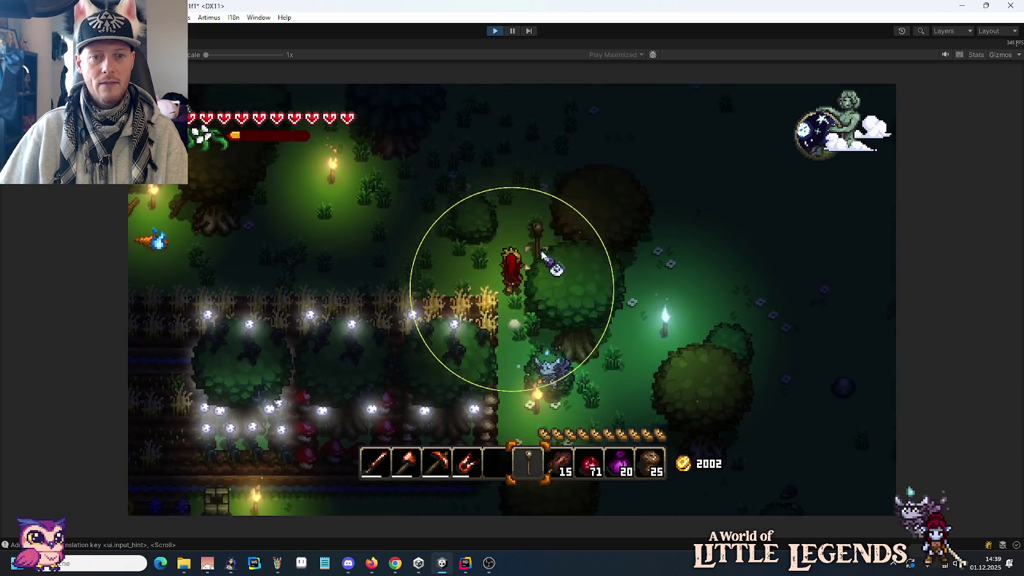
{"action": "key", "text": "w"}
{"action": "left_click", "coordinate": [541, 224]}
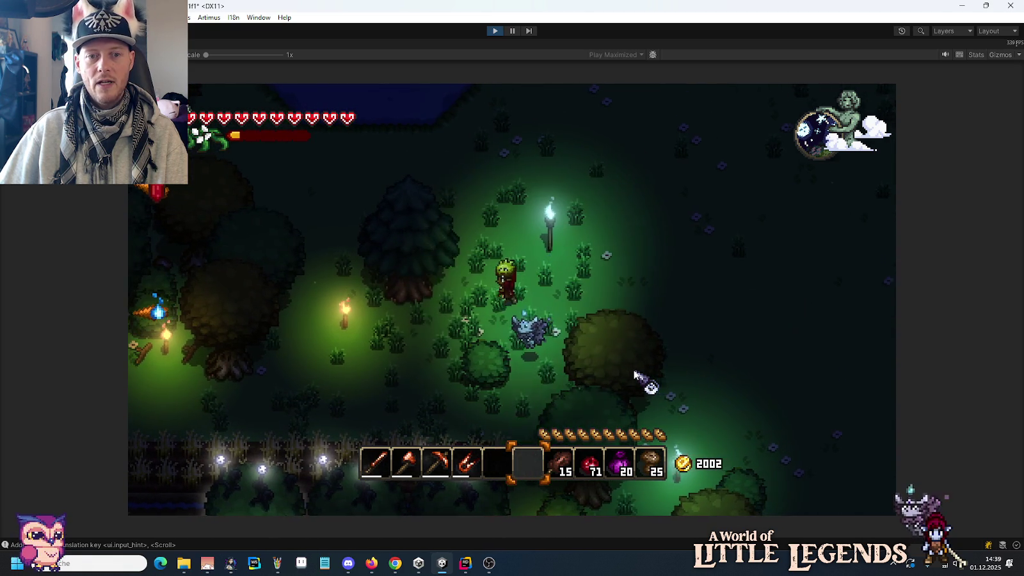
Walk back left into Weldheim and briefly check the crafting recipe book.
{"action": "key", "text": "a"}
{"action": "key", "text": "s"}
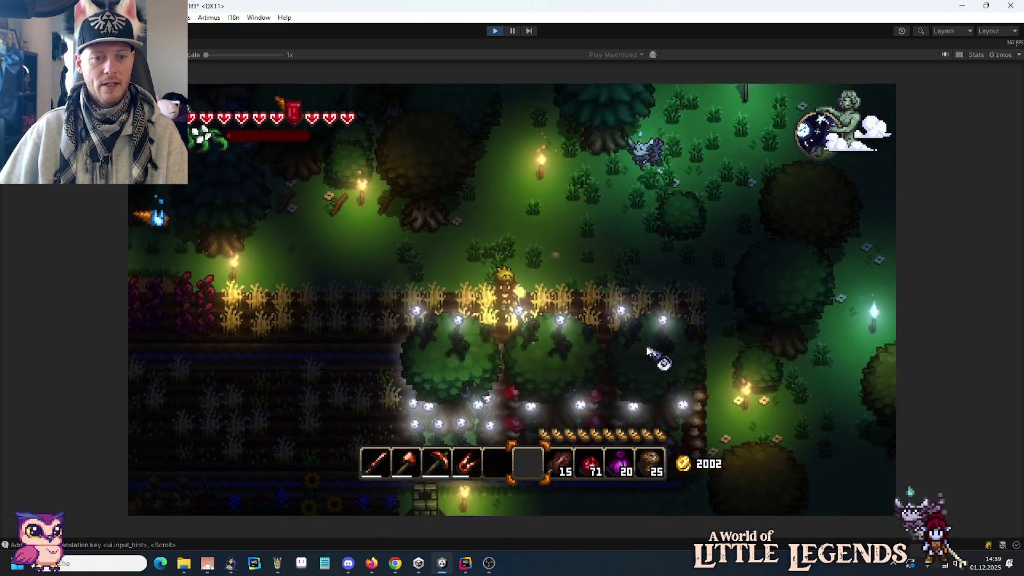
{"action": "key", "text": "a"}
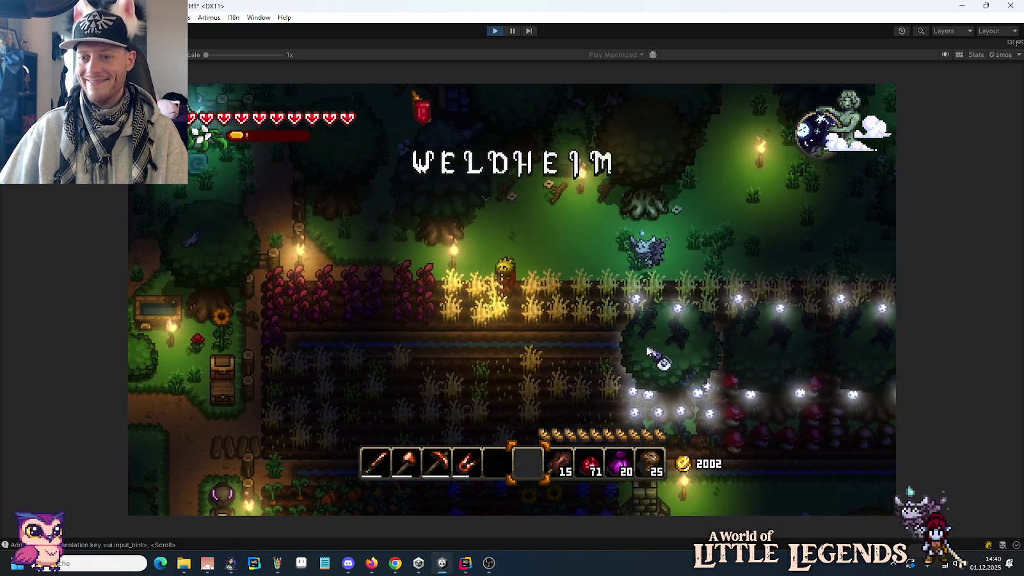
{"action": "key", "text": "a"}
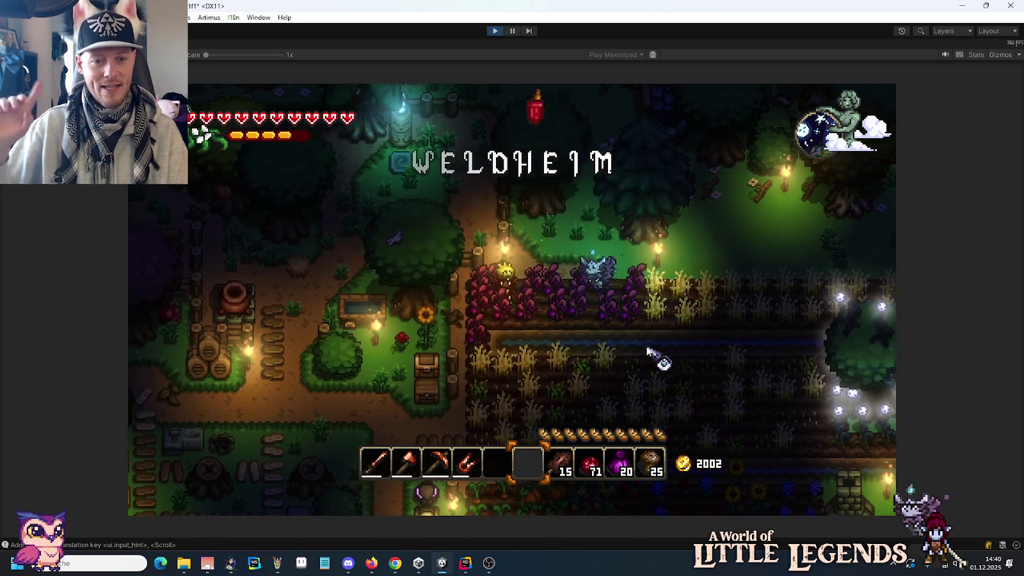
{"action": "key", "text": "s"}
{"action": "key", "text": "a"}
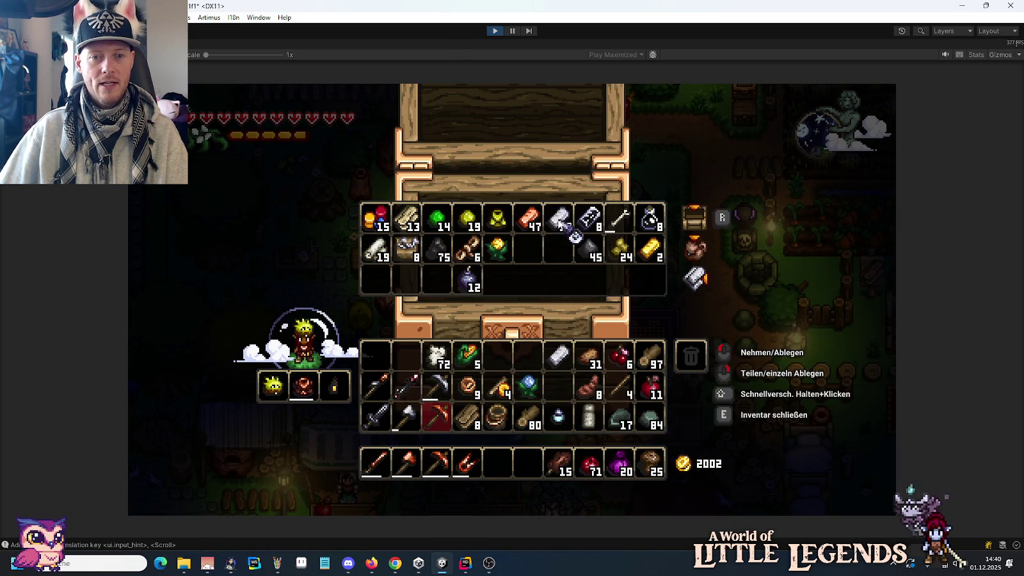
{"action": "key", "text": "e"}
{"action": "key", "text": "a"}
{"action": "key", "text": "e"}
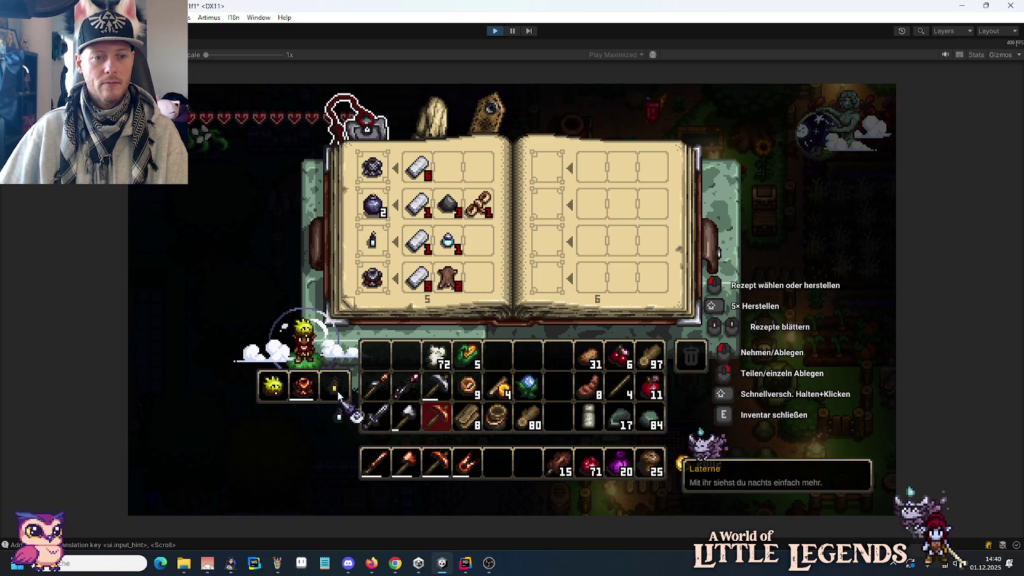
{"action": "key", "text": "e"}
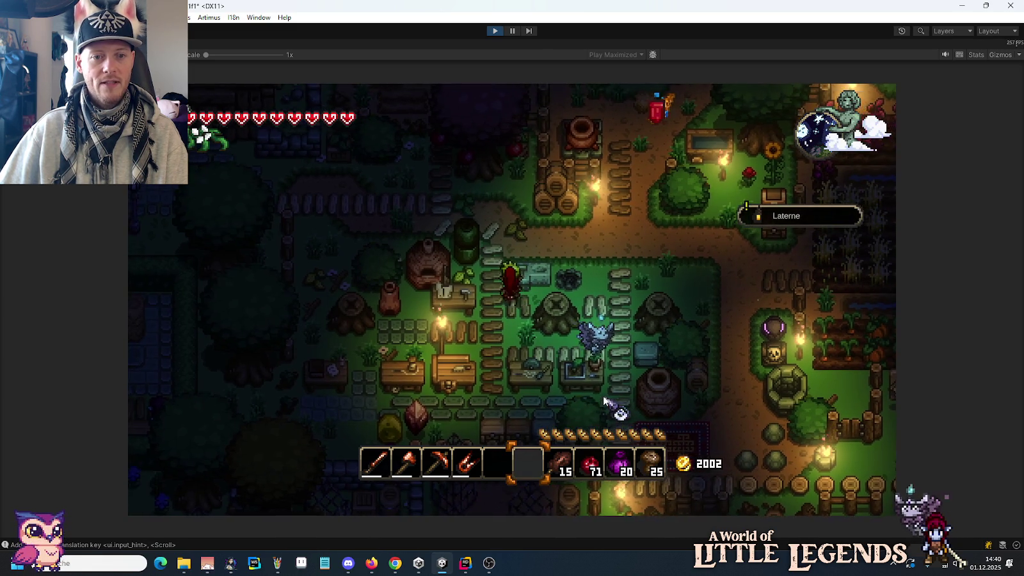
Walk past the houses, glance at the recipes again, then open the storage chest.
{"action": "key", "text": "a"}
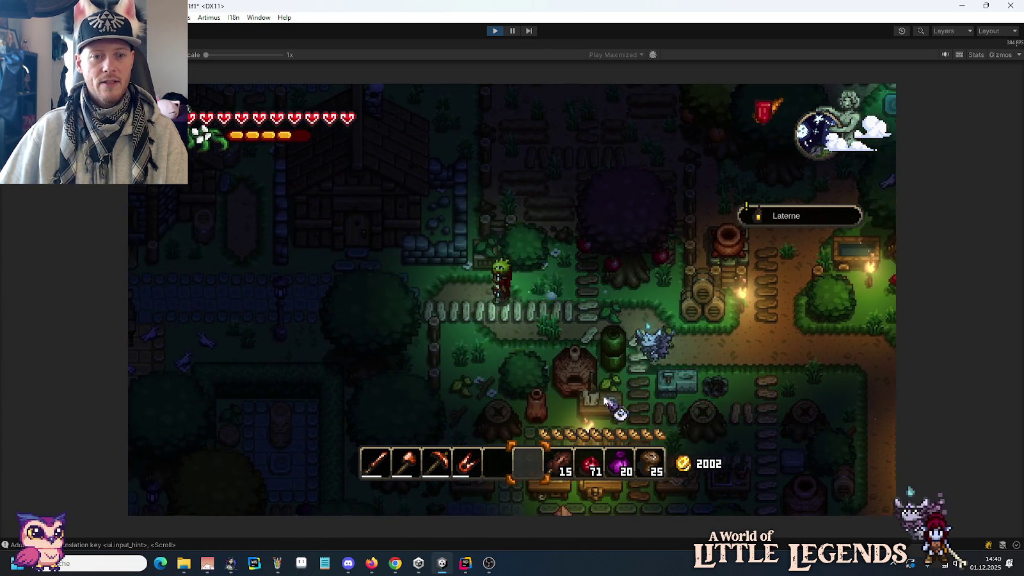
{"action": "key", "text": "a"}
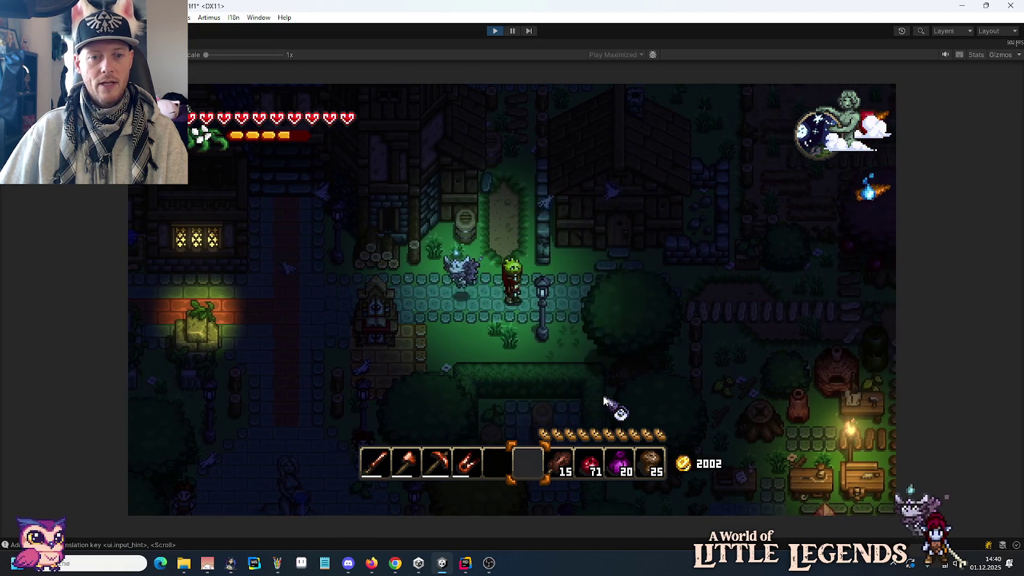
{"action": "key", "text": "e"}
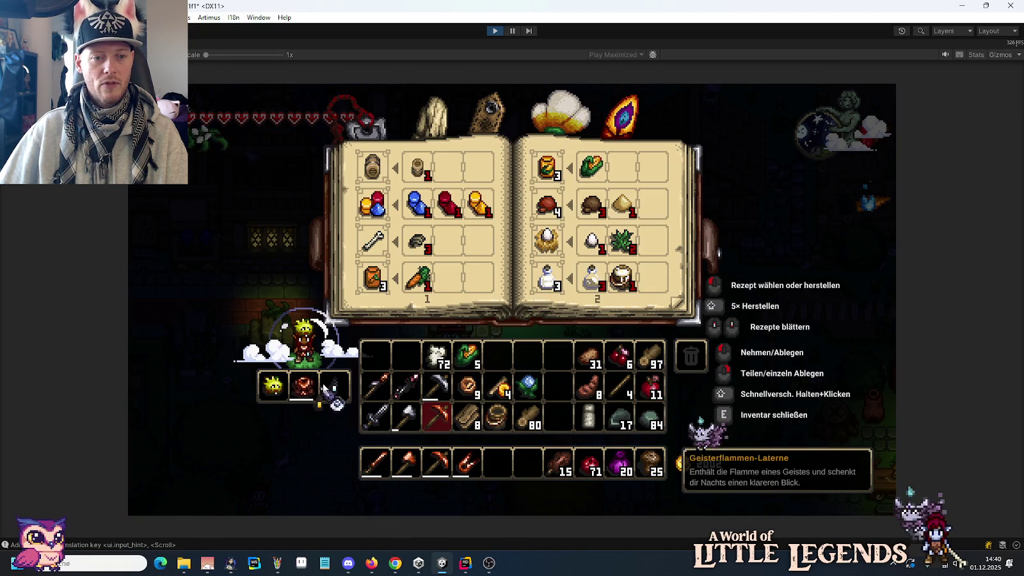
{"action": "key", "text": "e"}
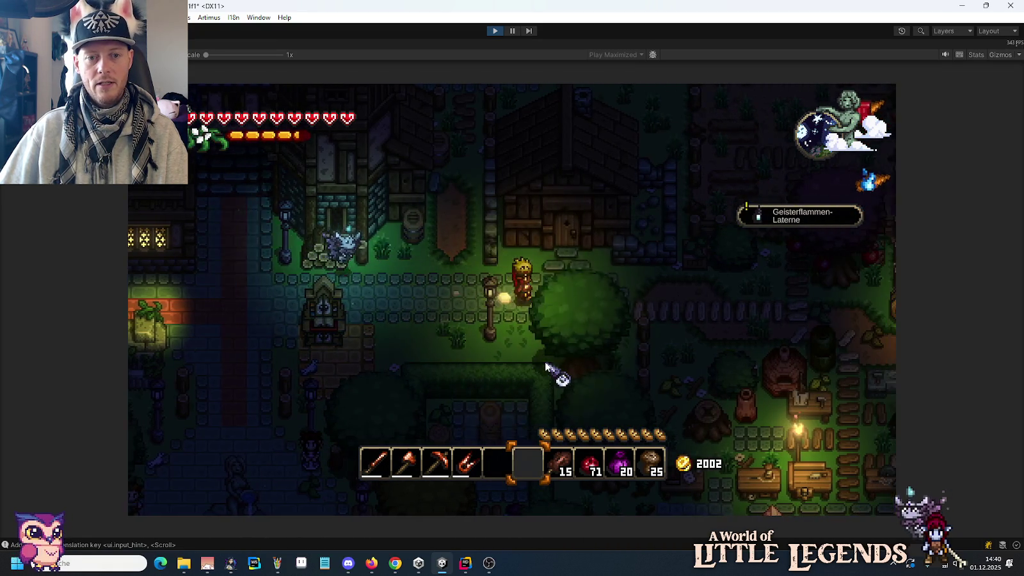
{"action": "key", "text": "d"}
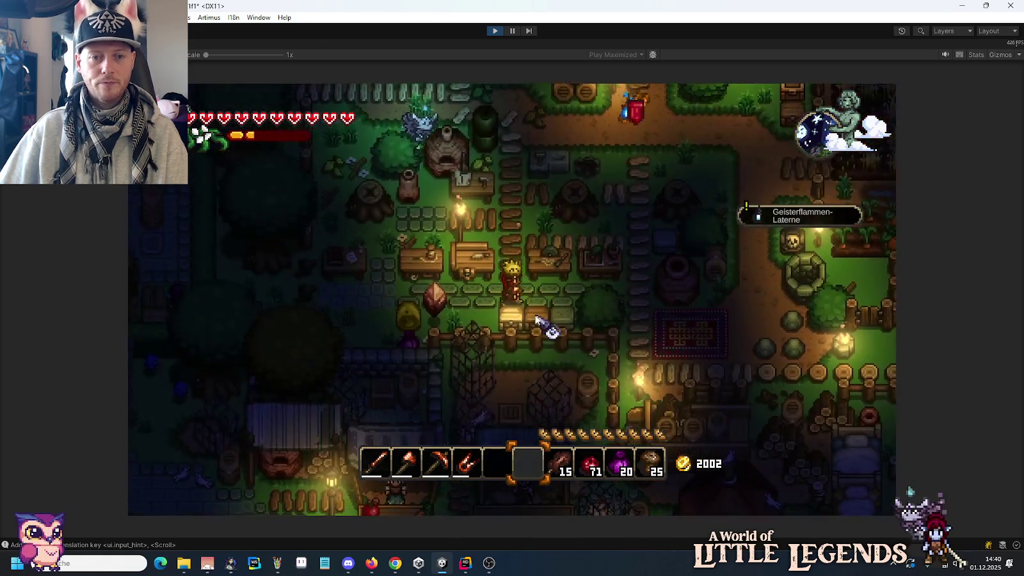
{"action": "right_click", "coordinate": [541, 368]}
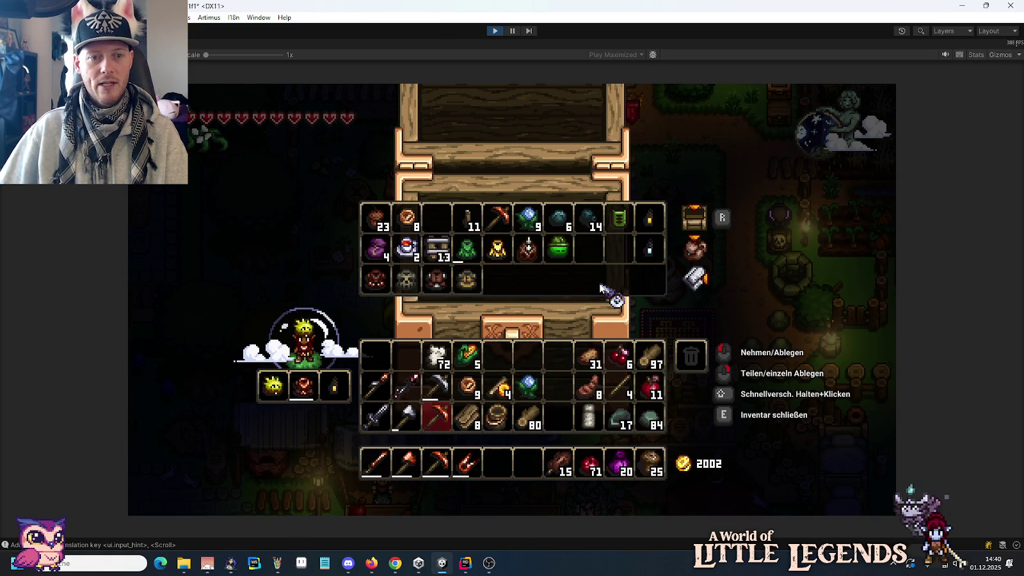
Close the chest and walk left along the village path, then down and right.
{"action": "key", "text": "e"}
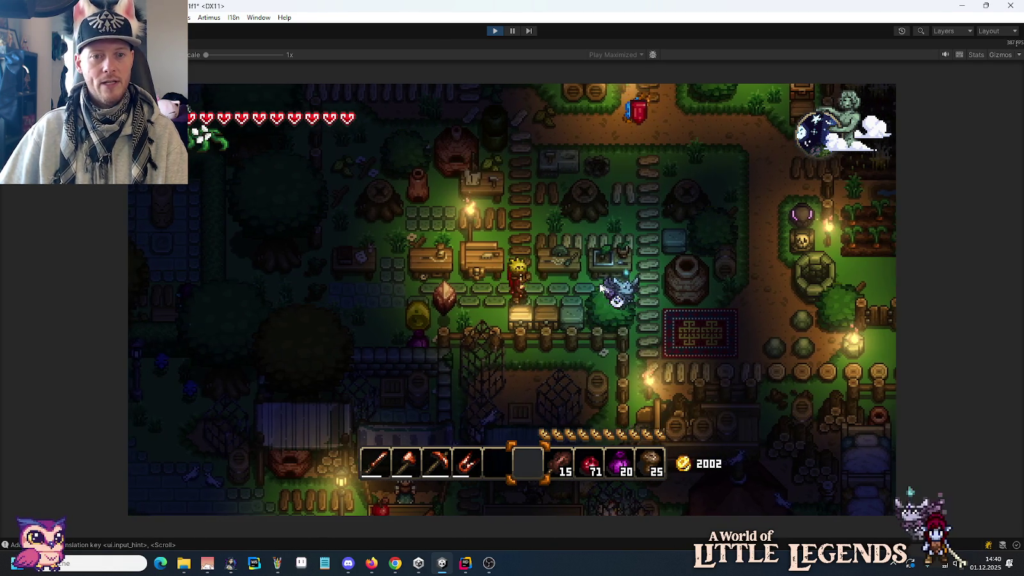
{"action": "key", "text": "w"}
{"action": "key", "text": "a"}
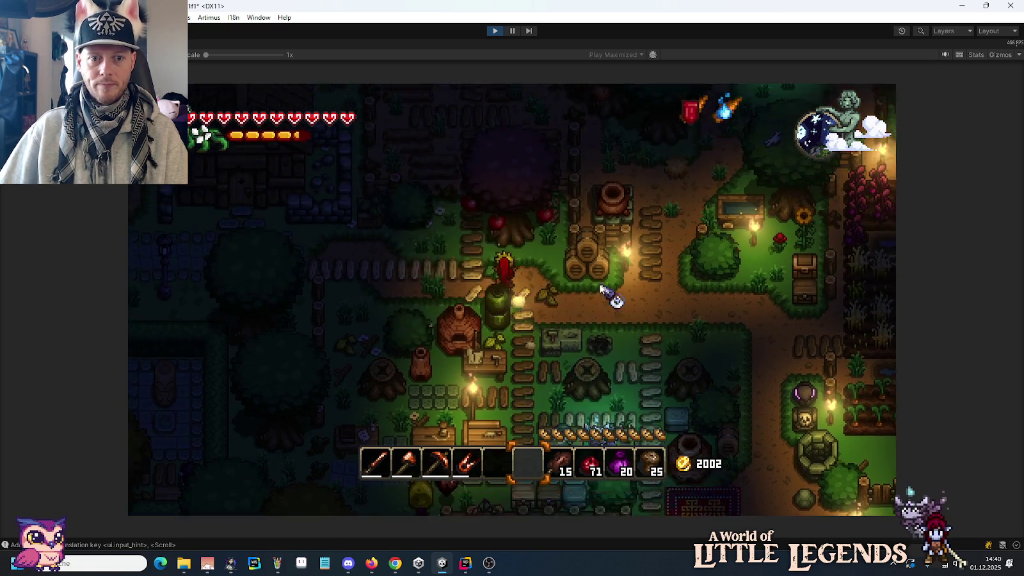
{"action": "key", "text": "a"}
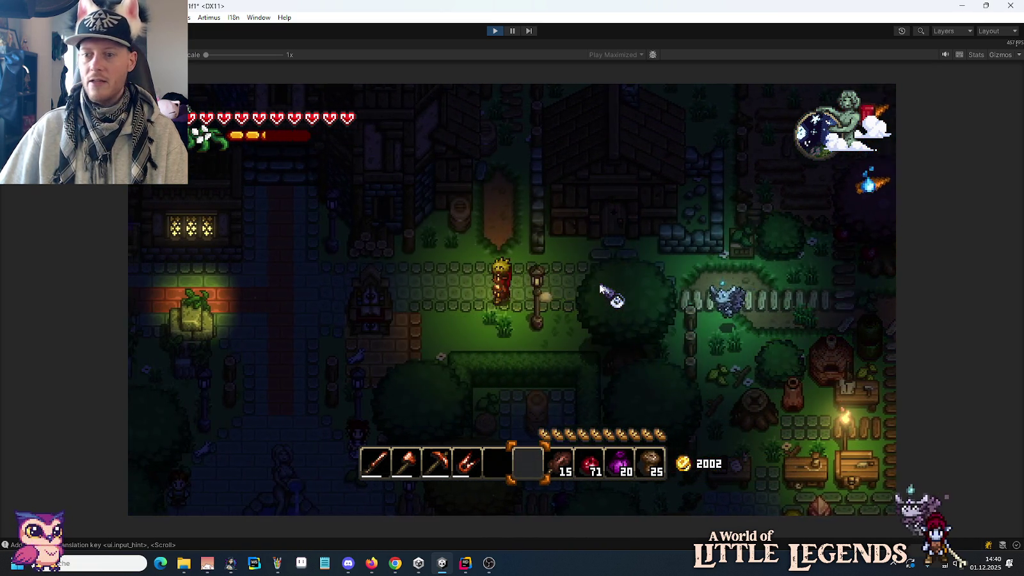
{"action": "key", "text": "a"}
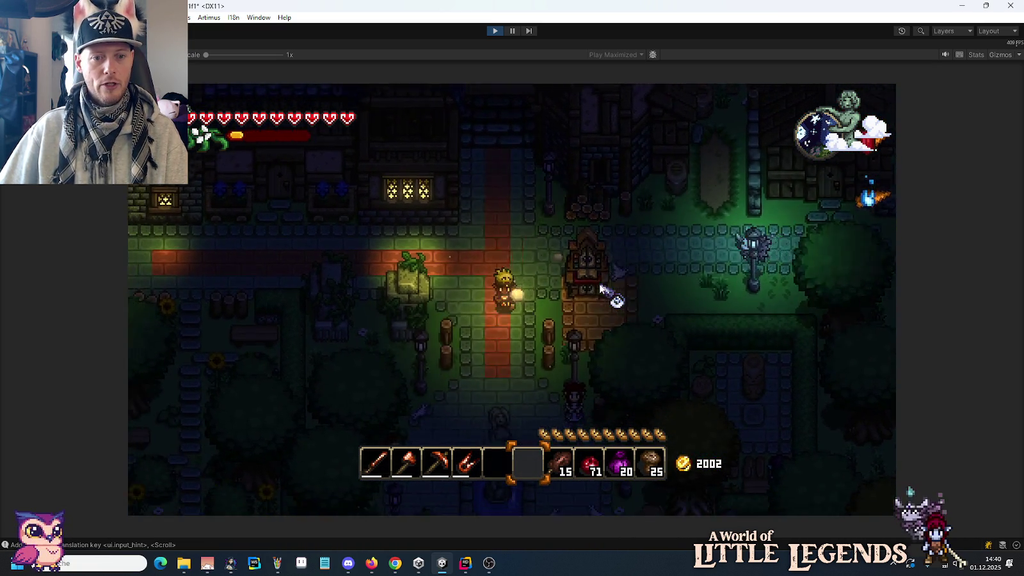
{"action": "key", "text": "s"}
{"action": "key", "text": "d"}
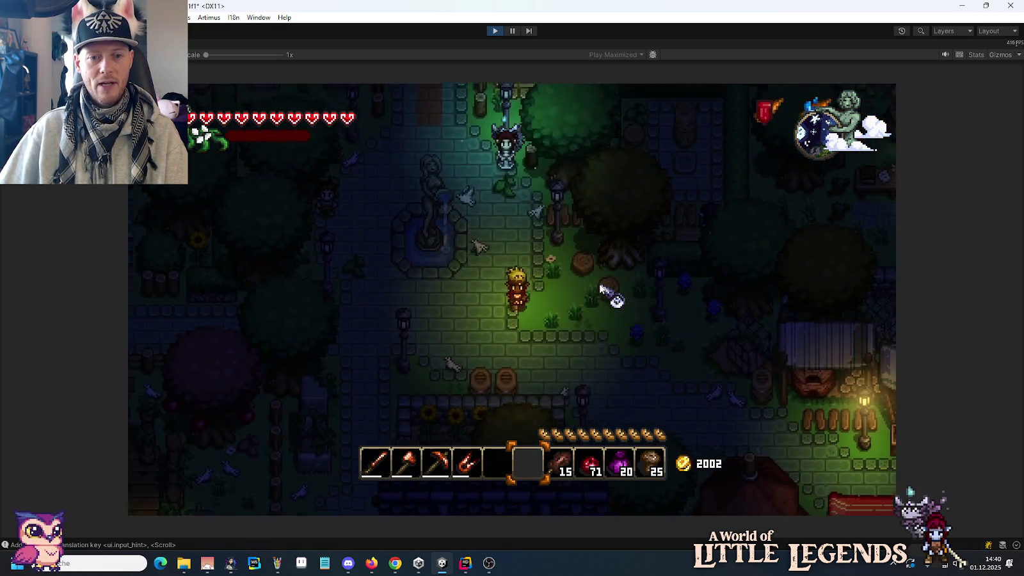
Glance at the recipe book, then walk down through the village into the hut doorway.
{"action": "key", "text": "e"}
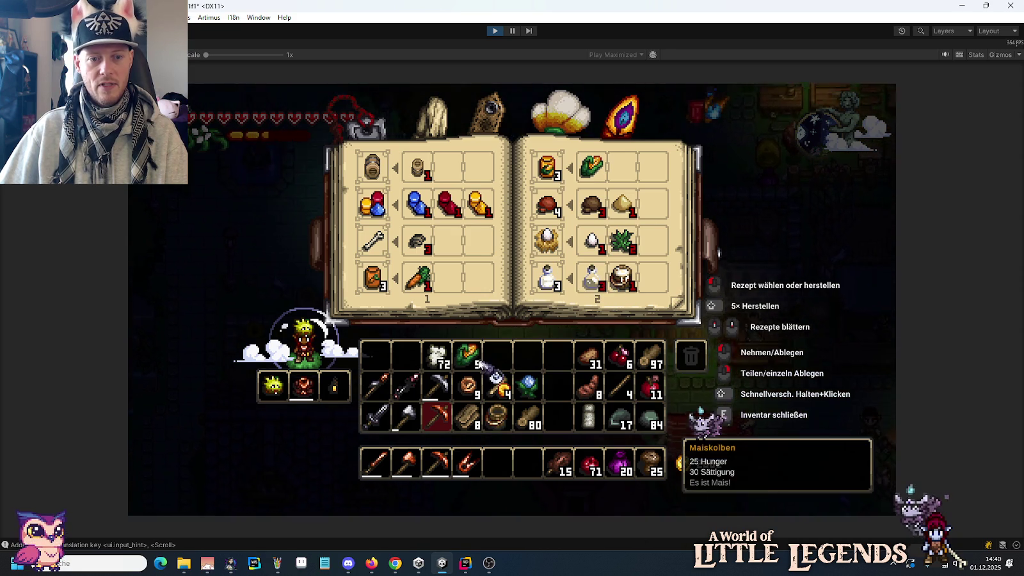
{"action": "key", "text": "e"}
{"action": "key", "text": "s"}
{"action": "key", "text": "d"}
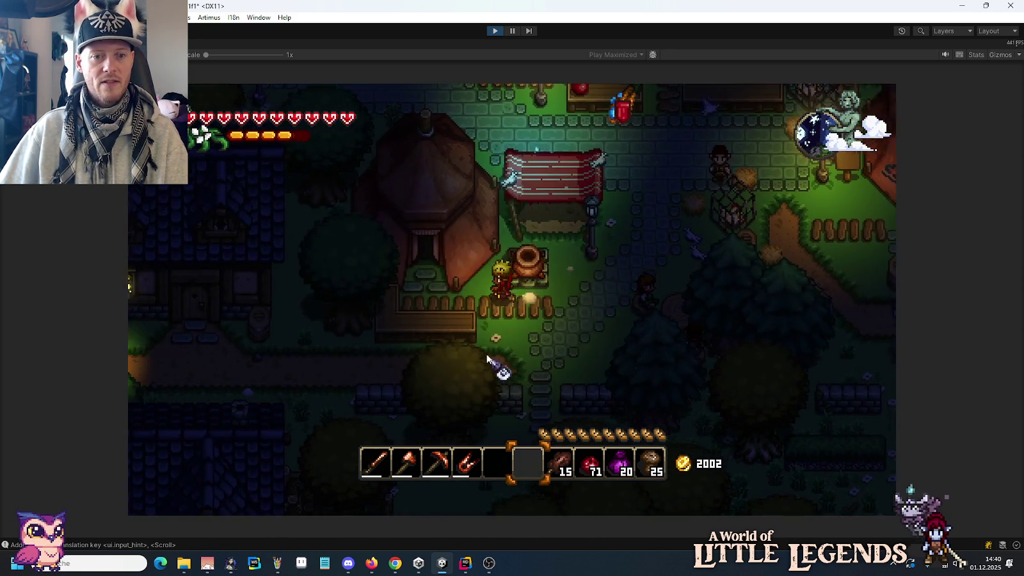
{"action": "key", "text": "a"}
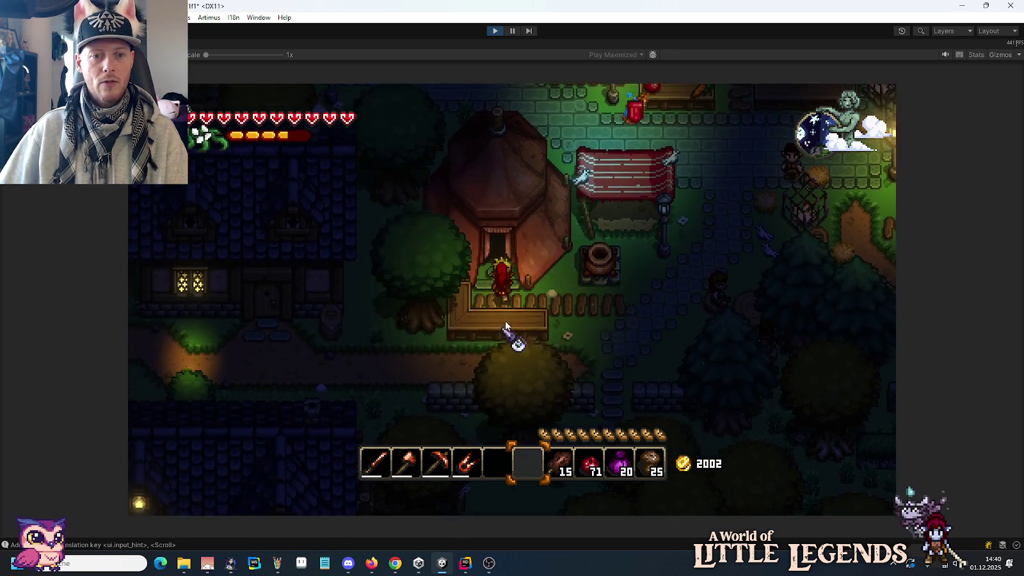
{"action": "key", "text": "w"}
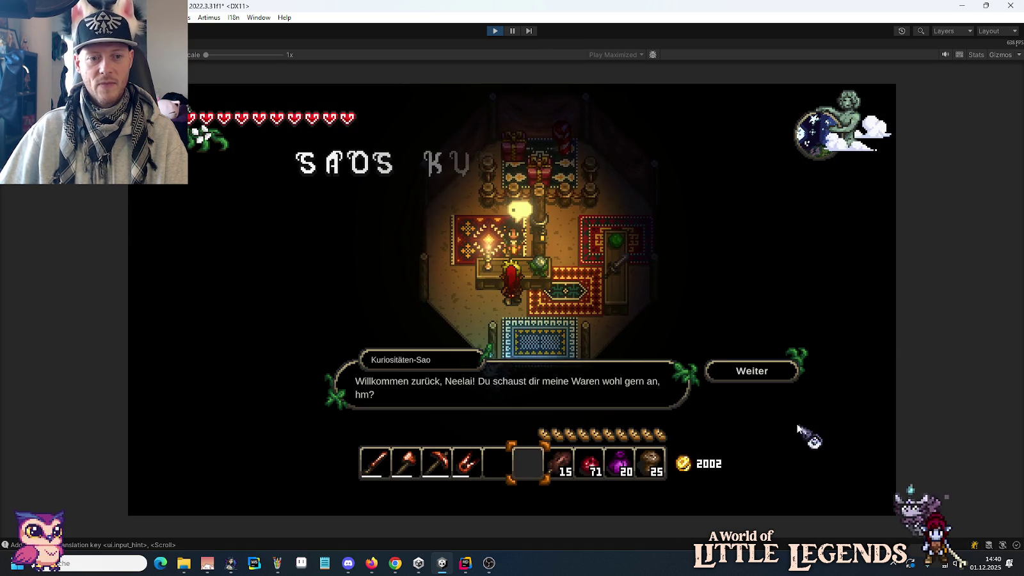
Sell the 9-item copper stack at Saos Kuriositäten for 2065 gold total, then walk out.
{"action": "left_click", "coordinate": [765, 376]}
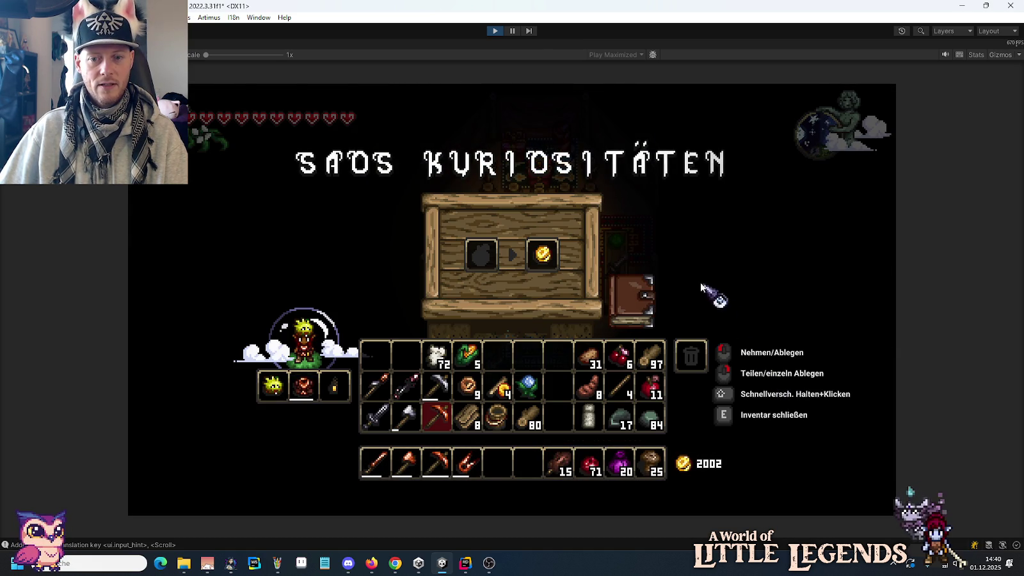
{"action": "left_click", "coordinate": [468, 386], "text": "shift"}
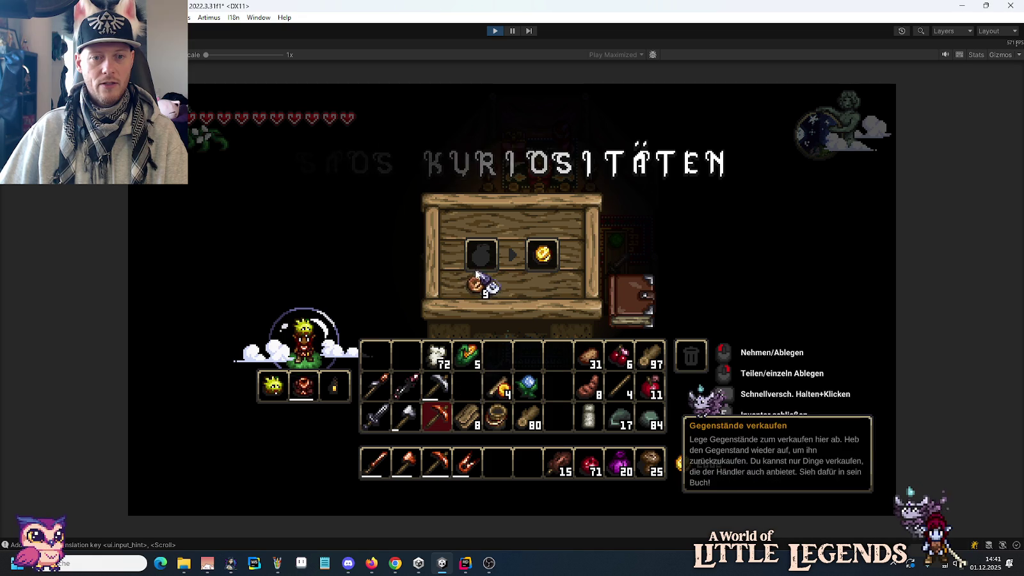
{"action": "key", "text": "e"}
{"action": "key", "text": "s"}
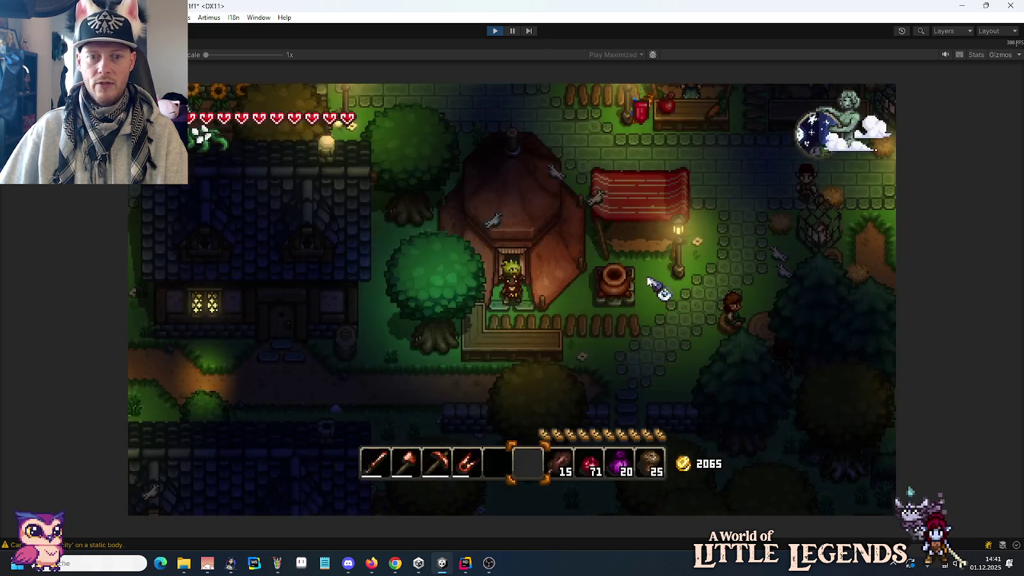
Walk up and right through the village into Jabbar's hat hut.
{"action": "key", "text": "d"}
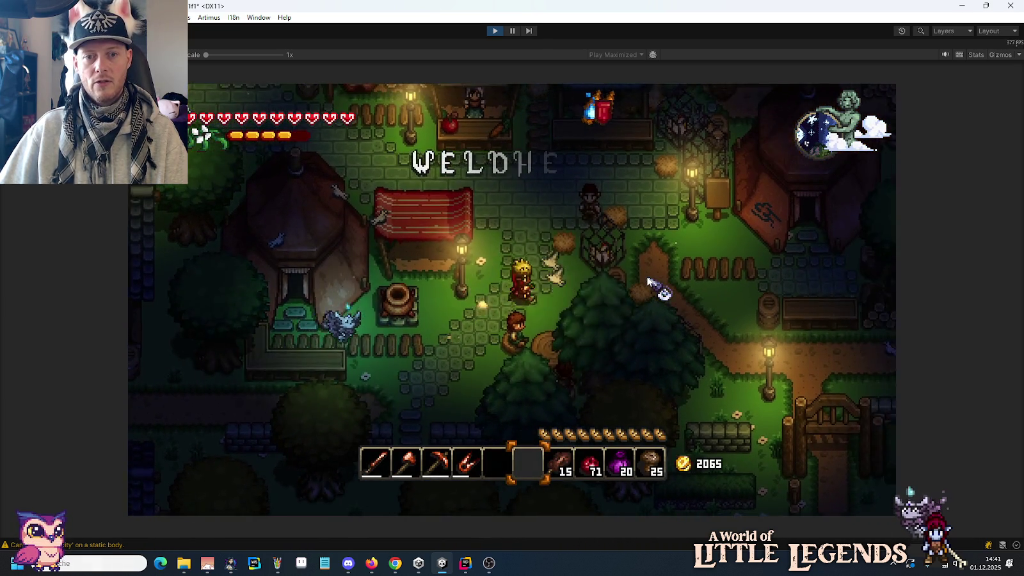
{"action": "key", "text": "d"}
{"action": "key", "text": "w"}
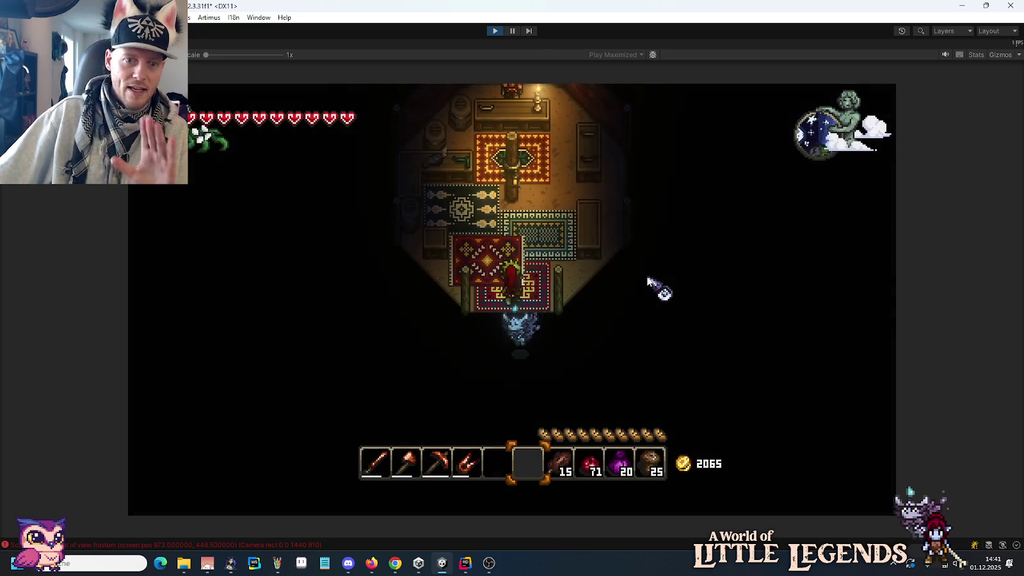
{"action": "key", "text": "w"}
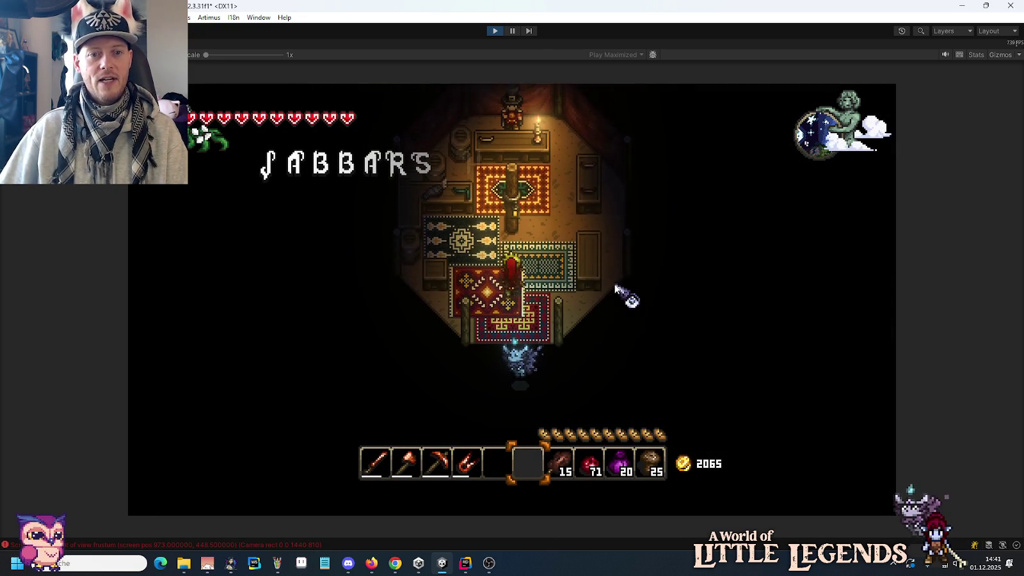
Talk to Jabbar, finish the dialogue, and bring up the hat catalogue.
{"action": "key", "text": "e"}
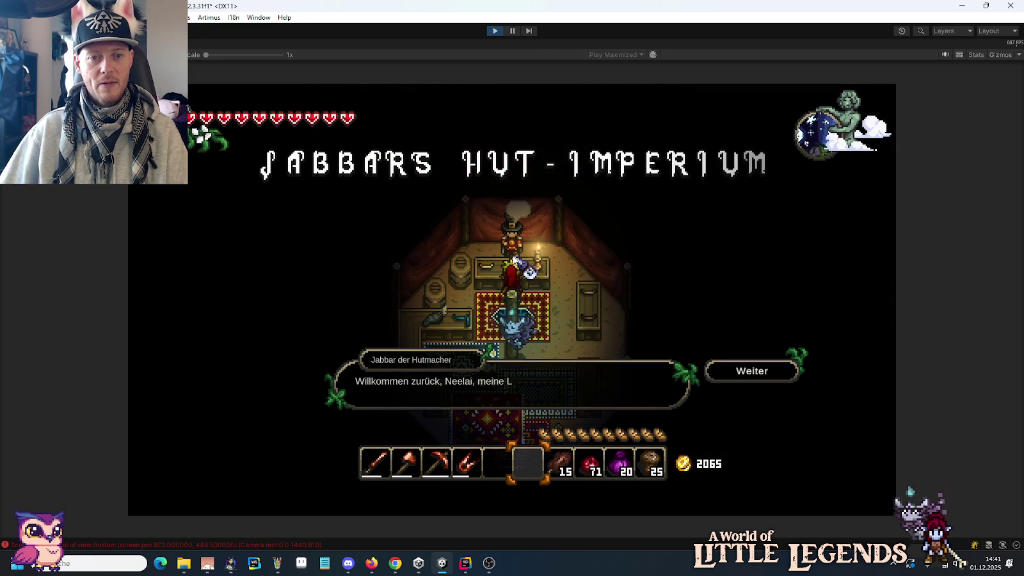
{"action": "left_click", "coordinate": [752, 371]}
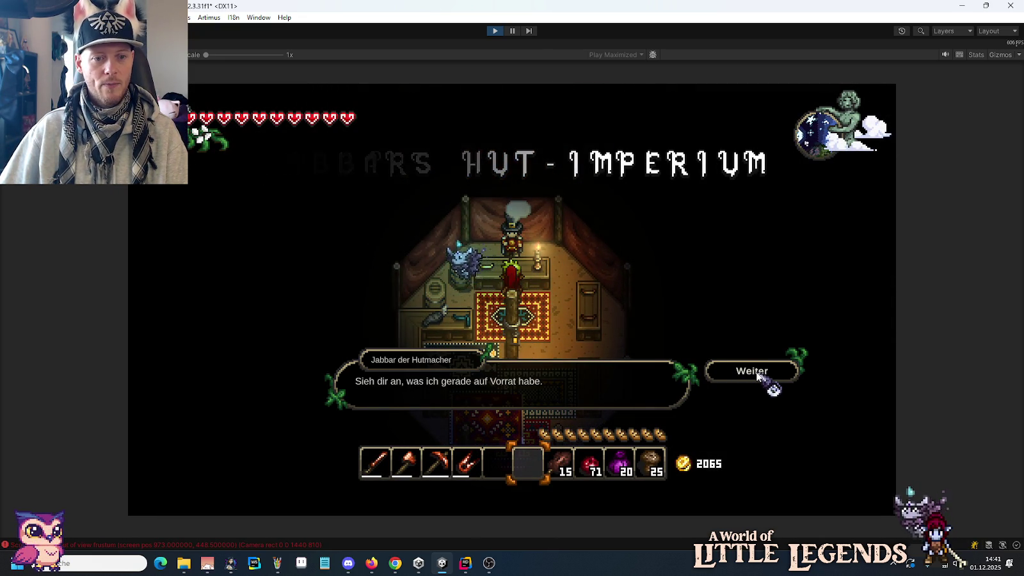
{"action": "left_click", "coordinate": [752, 371]}
{"action": "left_click", "coordinate": [638, 316]}
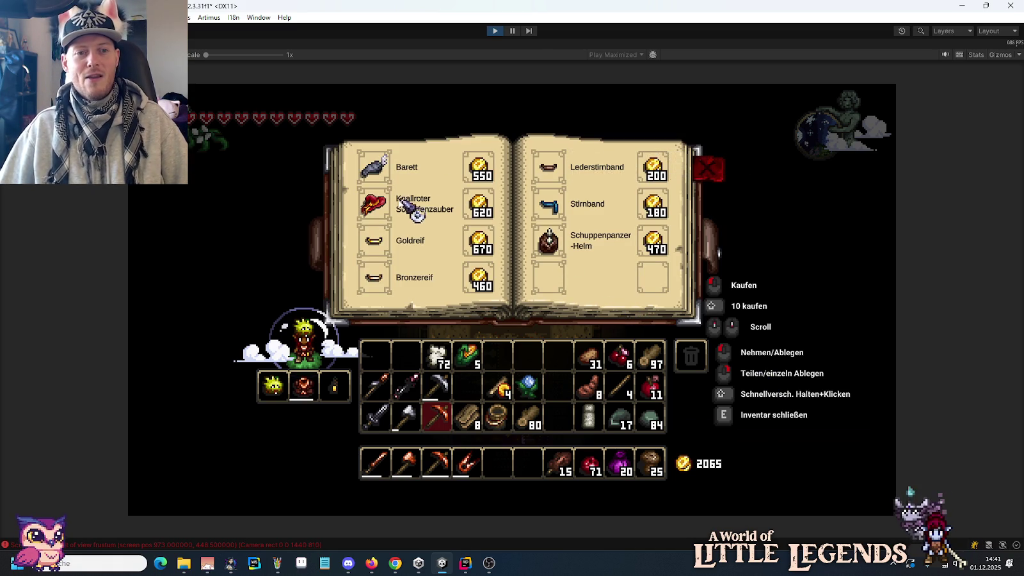
Buy and wear the Knallroter Schleifenzauber hat, stash the old yellow headgear, and leave the hut.
{"action": "mouse_move", "coordinate": [381, 206]}
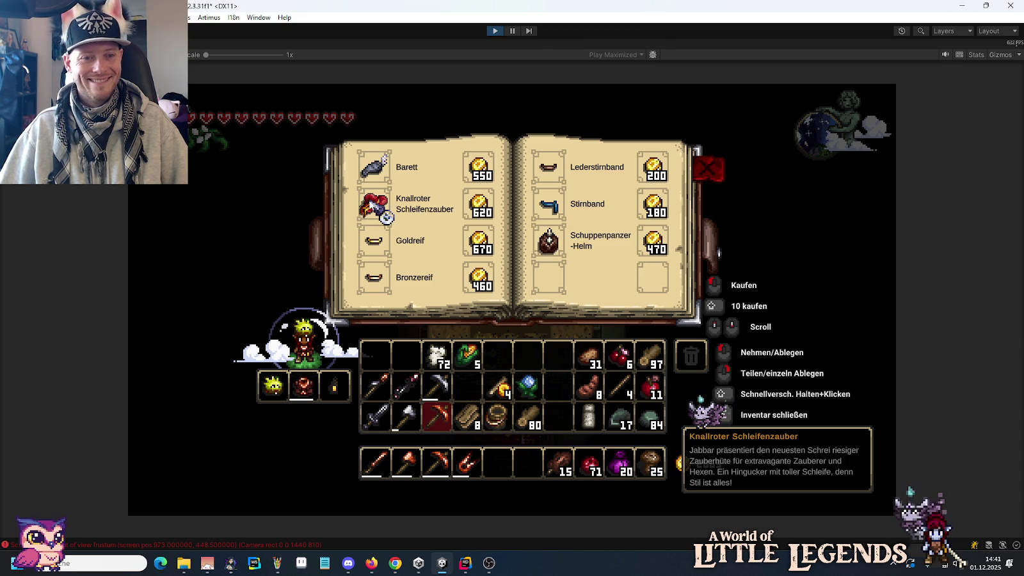
{"action": "left_click", "coordinate": [371, 205]}
{"action": "left_click", "coordinate": [272, 384]}
{"action": "left_click", "coordinate": [555, 359]}
{"action": "key", "text": "e"}
{"action": "key", "text": "s"}
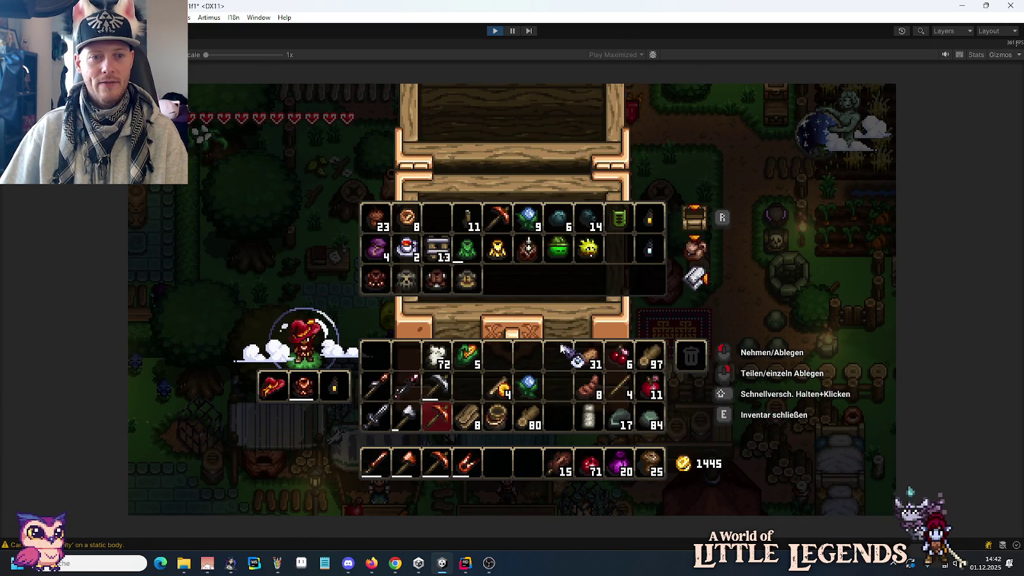
Walk to two workbenches and browse their crafting recipe books.
{"action": "key", "text": "w"}
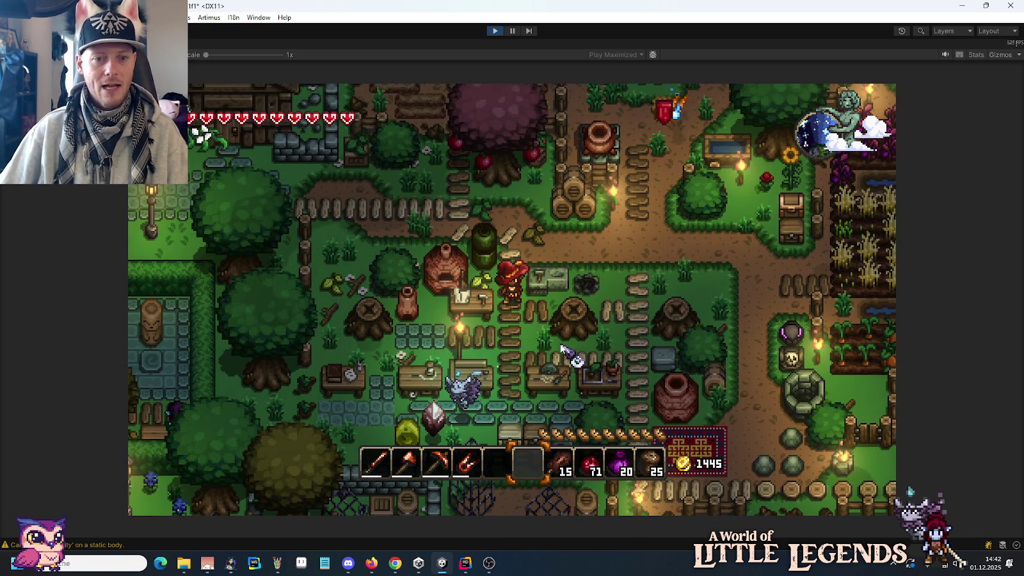
{"action": "key", "text": "e"}
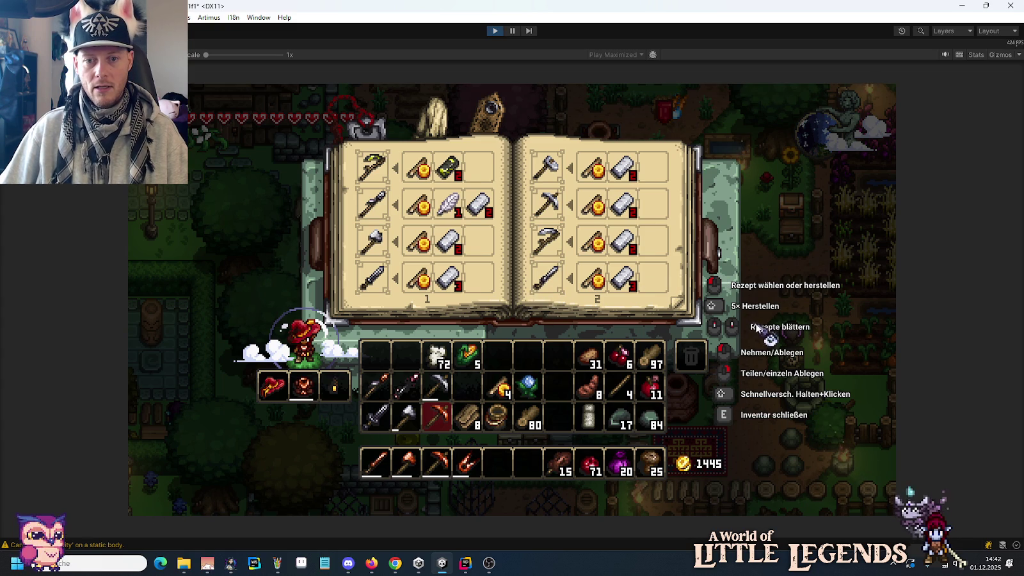
{"action": "key", "text": "e"}
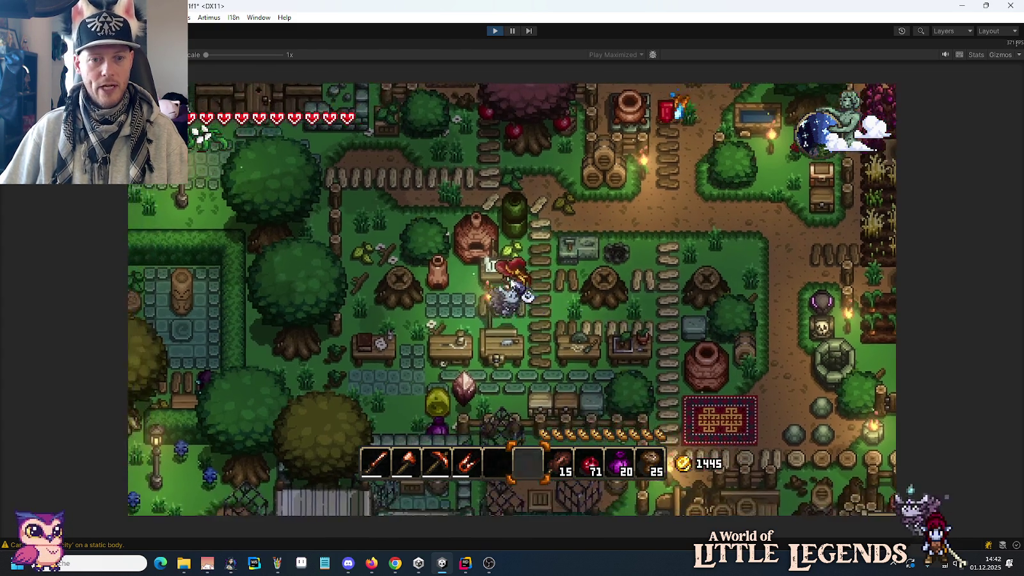
{"action": "key", "text": "e"}
{"action": "scroll", "coordinate": [549, 206], "scroll_direction": "down", "scroll_amount": 2}
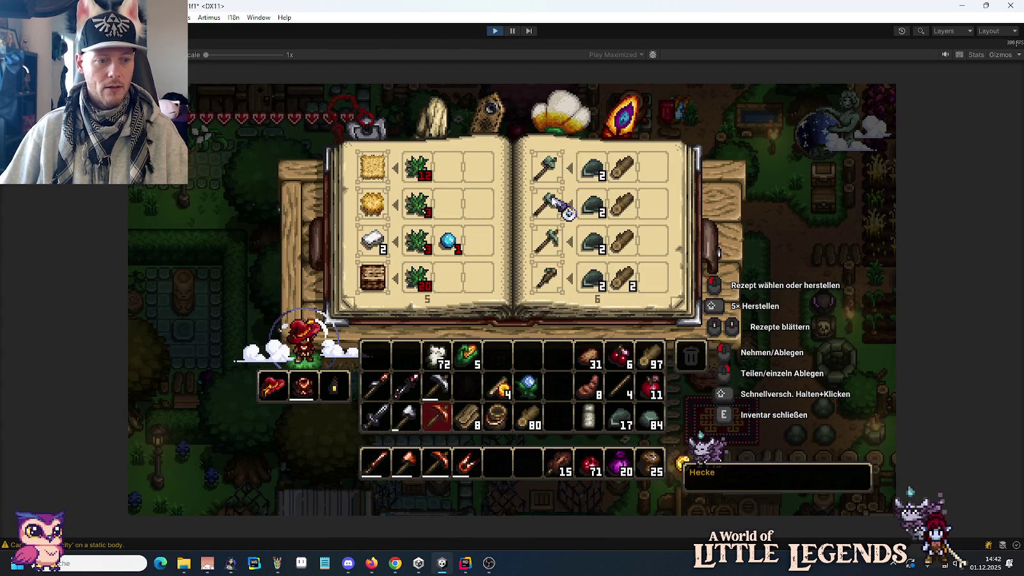
{"action": "key", "text": "e"}
{"action": "key", "text": "w"}
{"action": "key", "text": "d"}
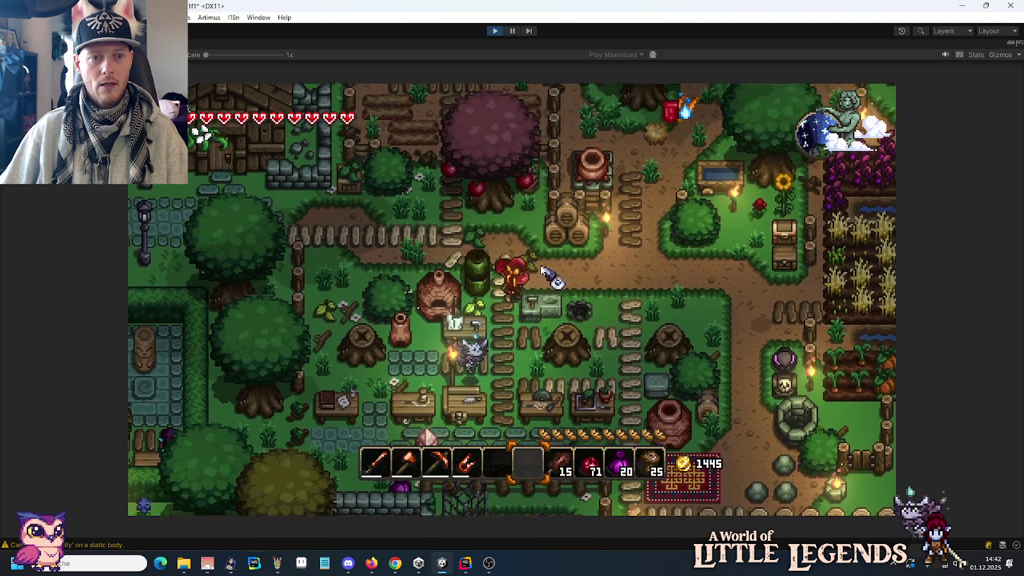
{"action": "key", "text": "w"}
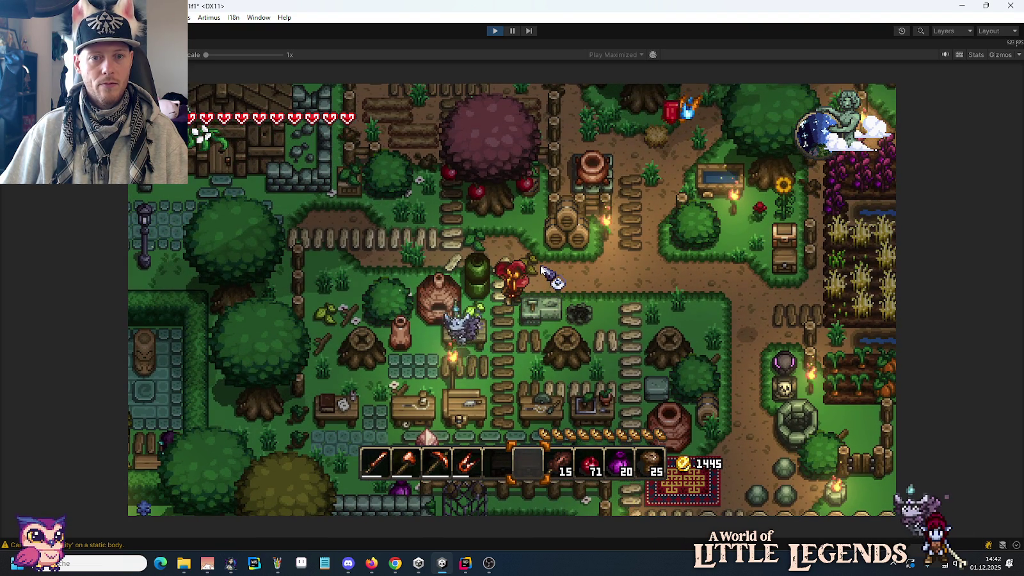
Check the Console's warnings, then close the Console to see the game.
{"action": "left_click", "coordinate": [38, 545]}
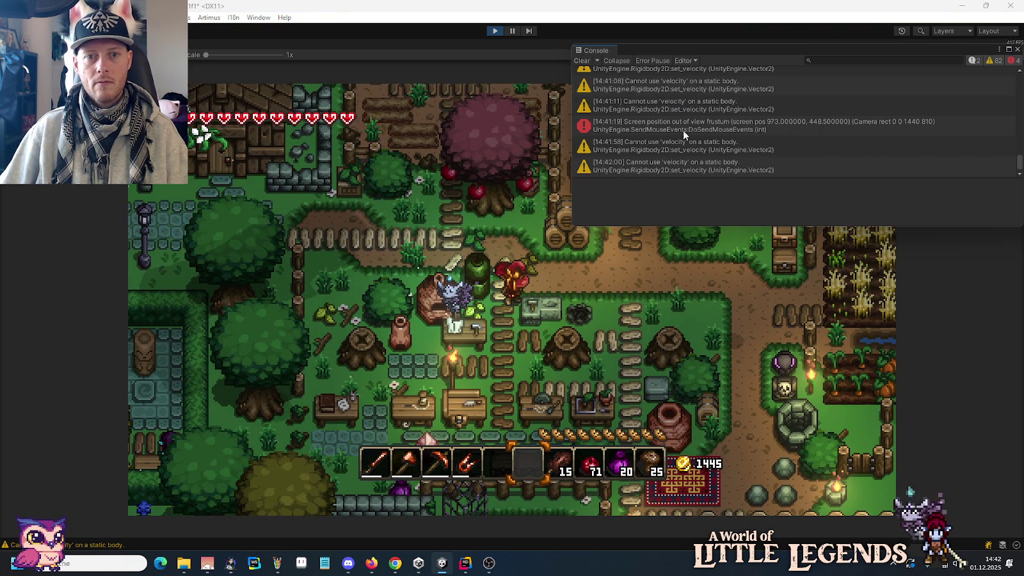
{"action": "scroll", "coordinate": [704, 122], "scroll_direction": "up", "scroll_amount": 5}
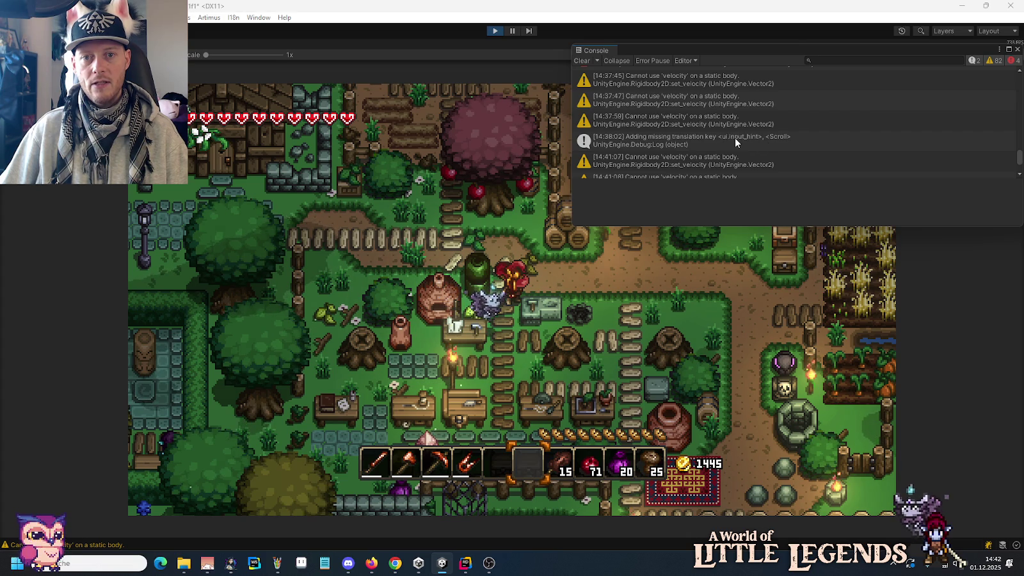
{"action": "left_click", "coordinate": [1018, 49]}
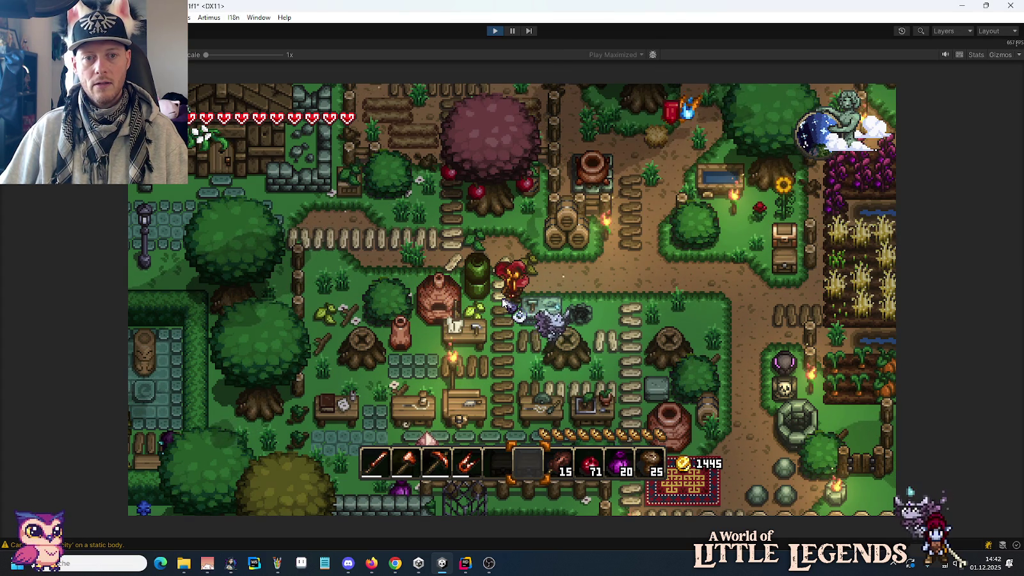
Walk up to the kiln and look through its crafting recipe book.
{"action": "key", "text": "d"}
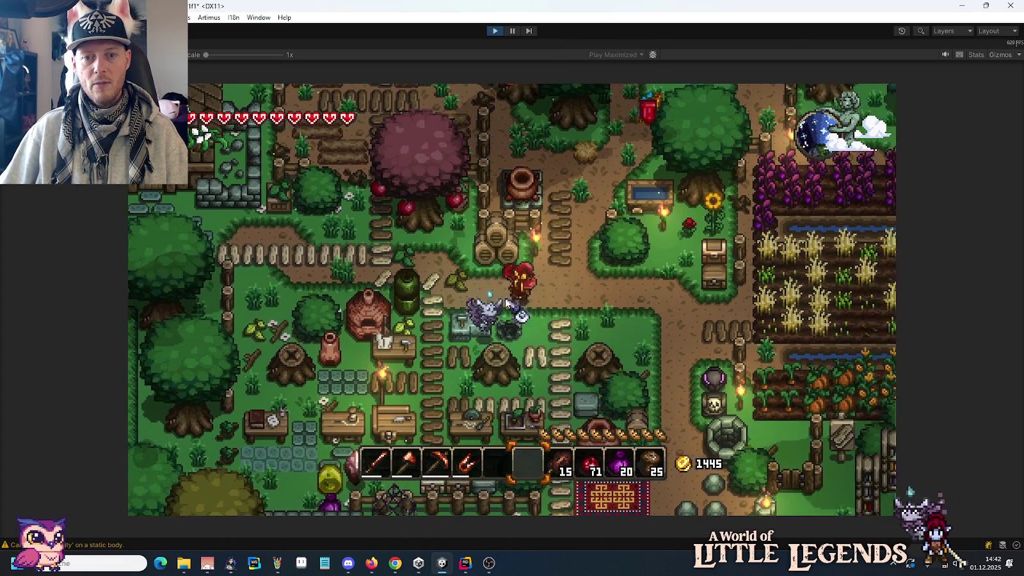
{"action": "key", "text": "w"}
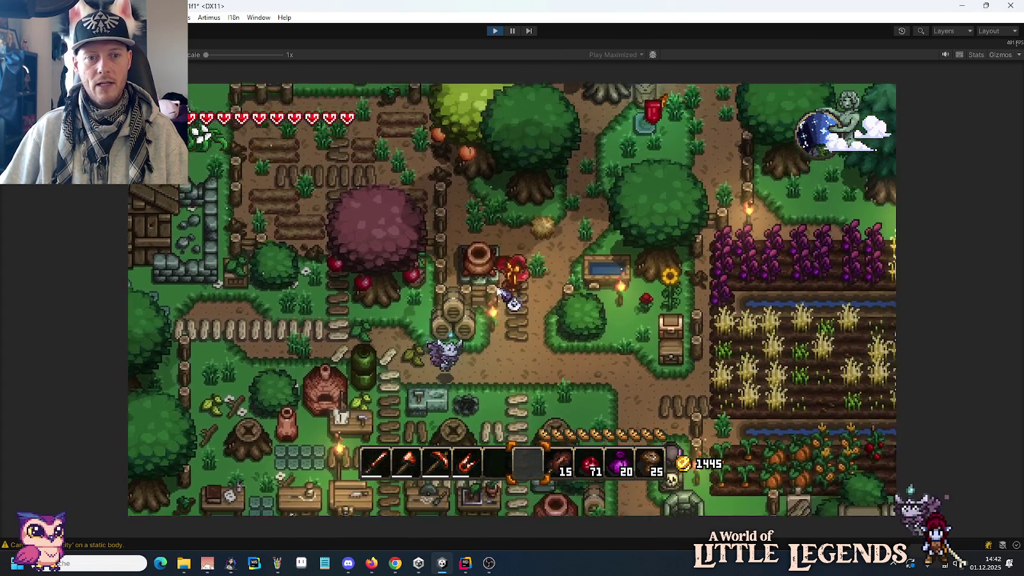
{"action": "key", "text": "e"}
{"action": "left_click", "coordinate": [647, 308]}
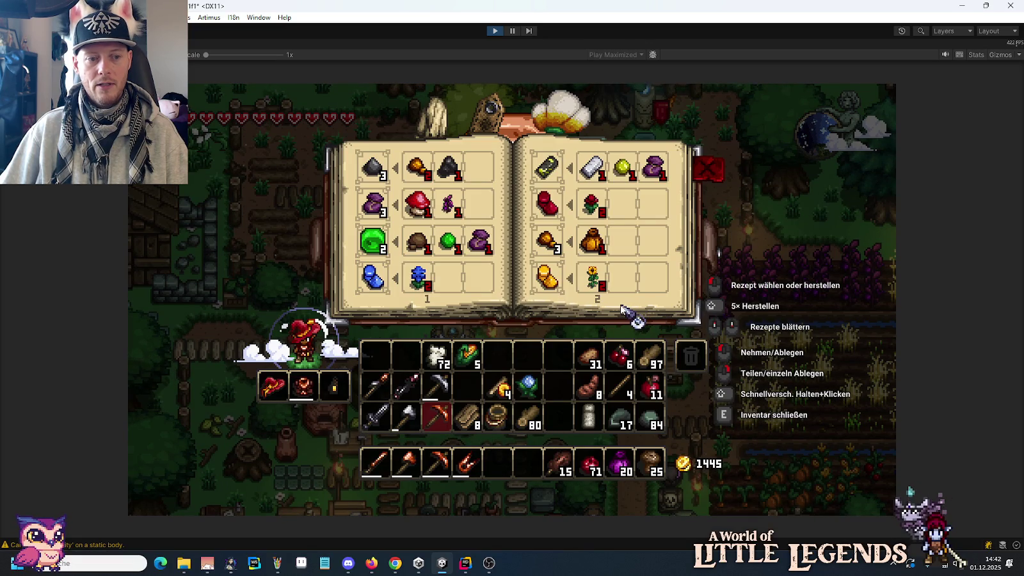
{"action": "key", "text": "e"}
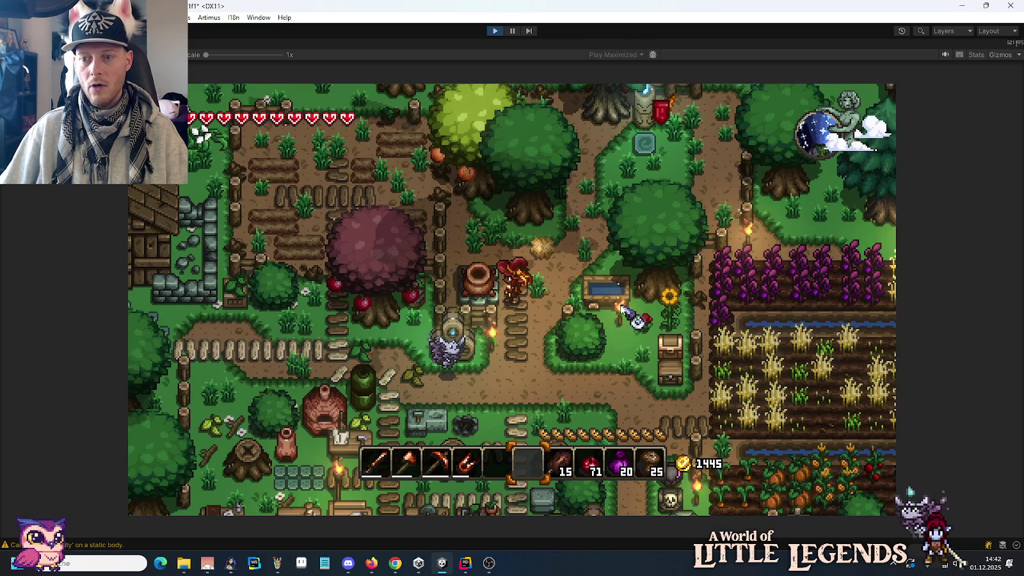
Walk away from the kiln, then choose Speichern und Verlassen to reach the main menu.
{"action": "key", "text": "s"}
{"action": "key", "text": "a"}
{"action": "key", "text": "s"}
{"action": "key", "text": "a"}
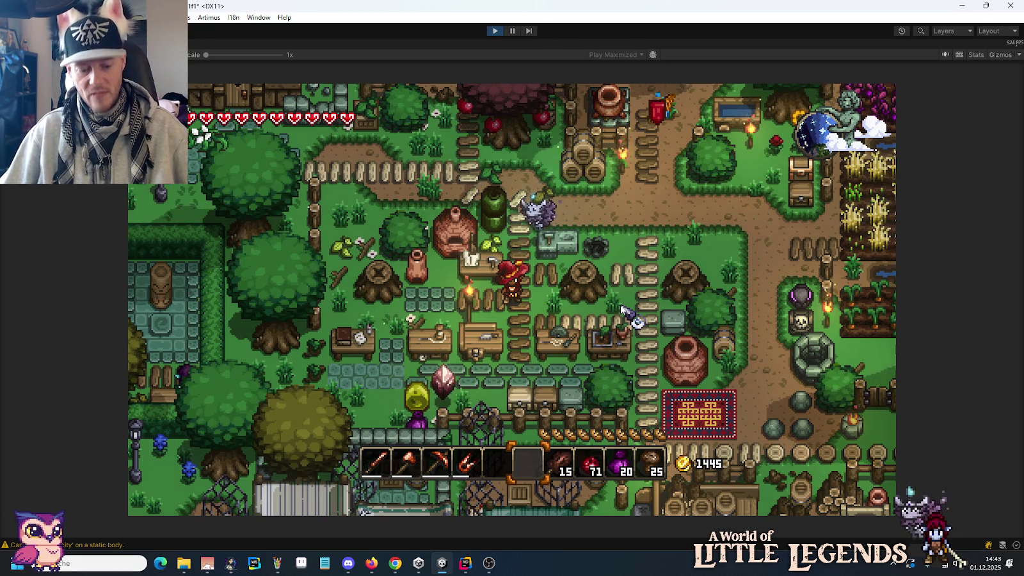
{"action": "key", "text": "Escape"}
{"action": "left_click", "coordinate": [582, 349]}
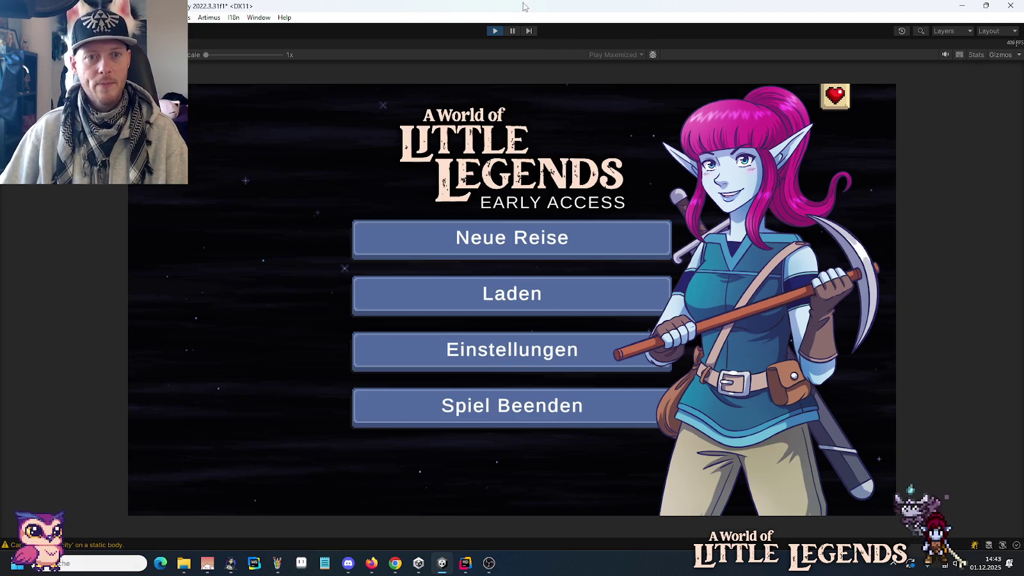
Return from Rider and select the 'Adding missing translation key <ui.input_hint>' Console entry.
{"action": "left_click", "coordinate": [467, 564]}
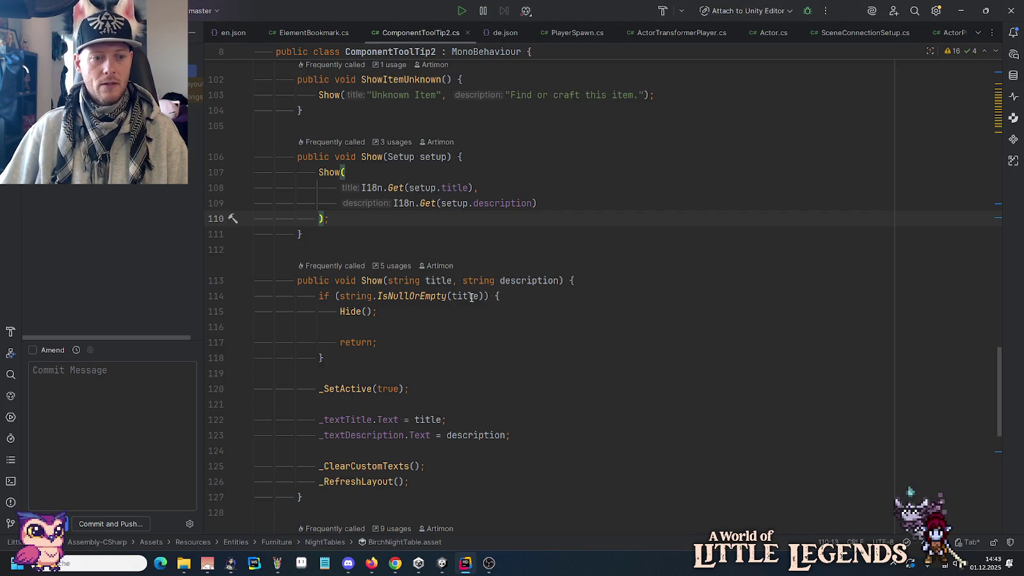
{"action": "left_click", "coordinate": [442, 565]}
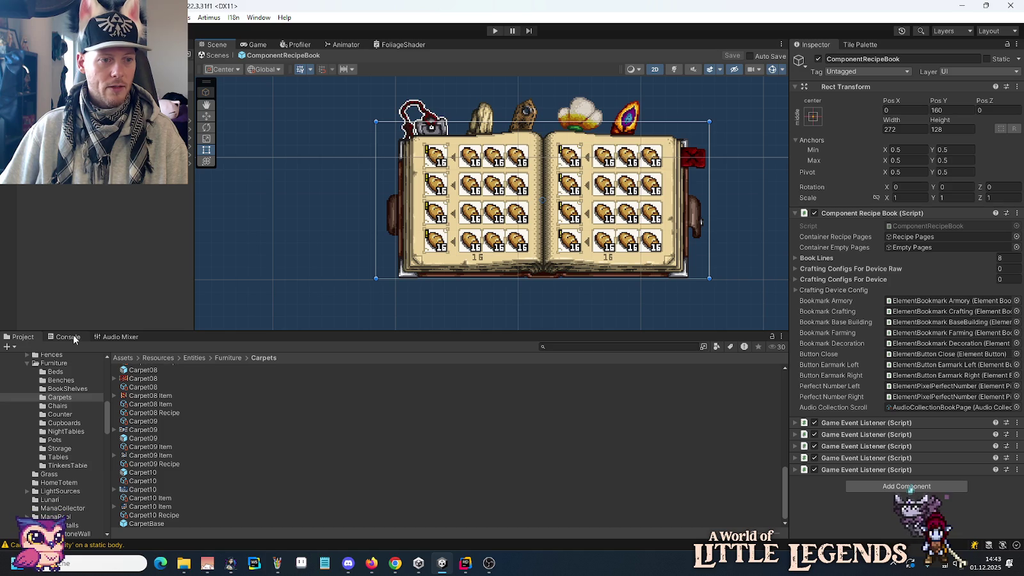
{"action": "left_click", "coordinate": [68, 337]}
{"action": "scroll", "coordinate": [79, 374], "scroll_direction": "up", "scroll_amount": 1}
{"action": "left_click", "coordinate": [80, 368]}
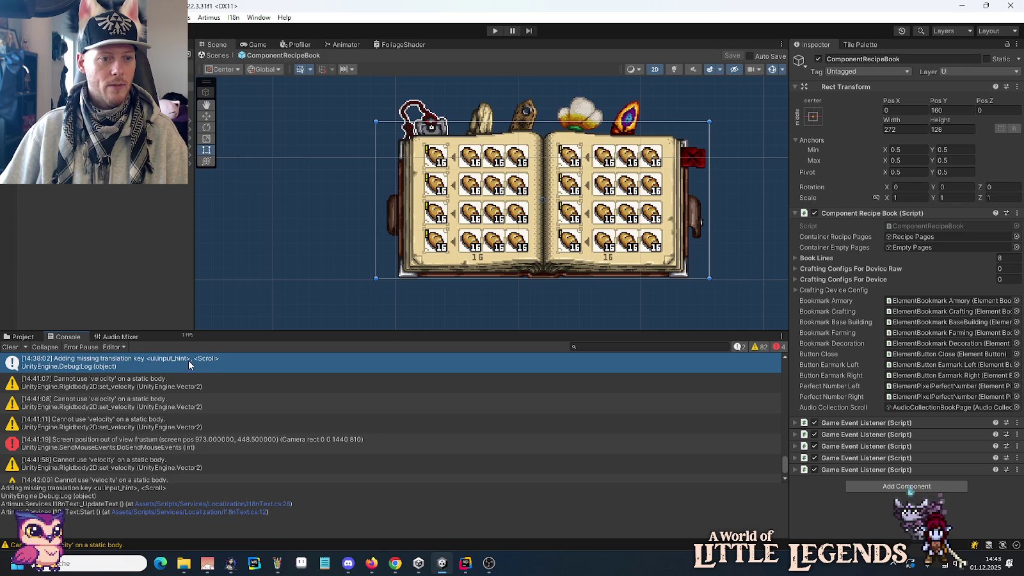
Copy the ui.input_hint key from the Console details and close two code tabs in Rider.
{"action": "double_click", "coordinate": [112, 488]}
{"action": "right_click", "coordinate": [112, 490]}
{"action": "left_click", "coordinate": [136, 494]}
{"action": "left_click", "coordinate": [466, 562]}
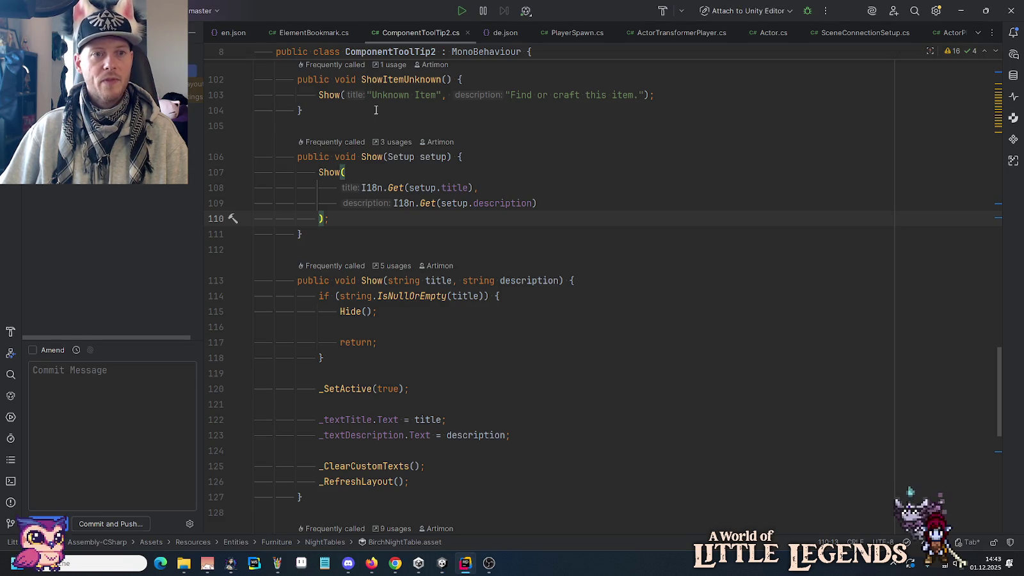
{"action": "middle_click", "coordinate": [309, 32]}
{"action": "middle_click", "coordinate": [308, 32]}
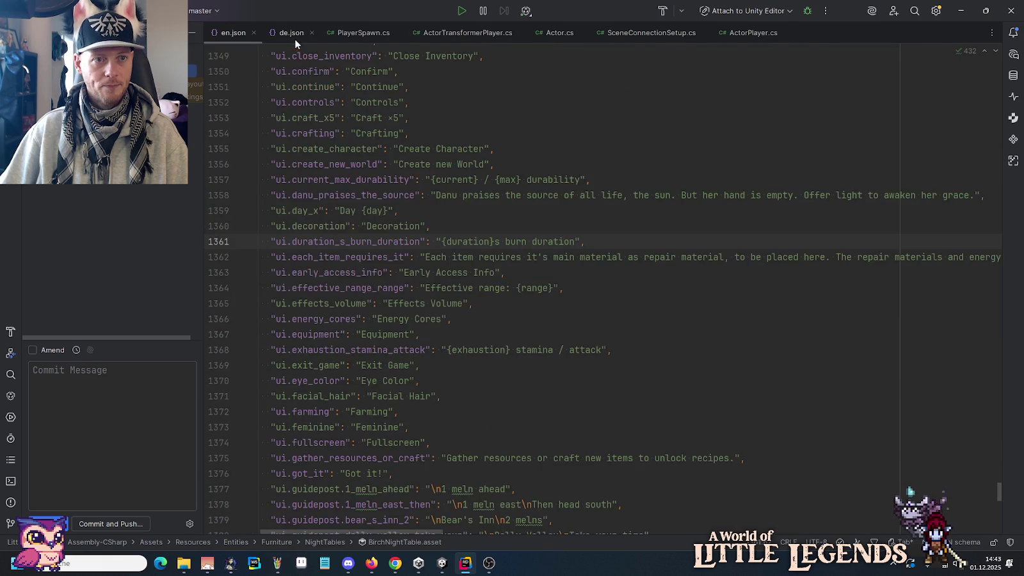
Search de.json and en.json for ui.input_hint, finding it in neither.
{"action": "left_click", "coordinate": [291, 32]}
{"action": "key", "text": "ctrl+f"}
{"action": "key", "text": "ctrl+v"}
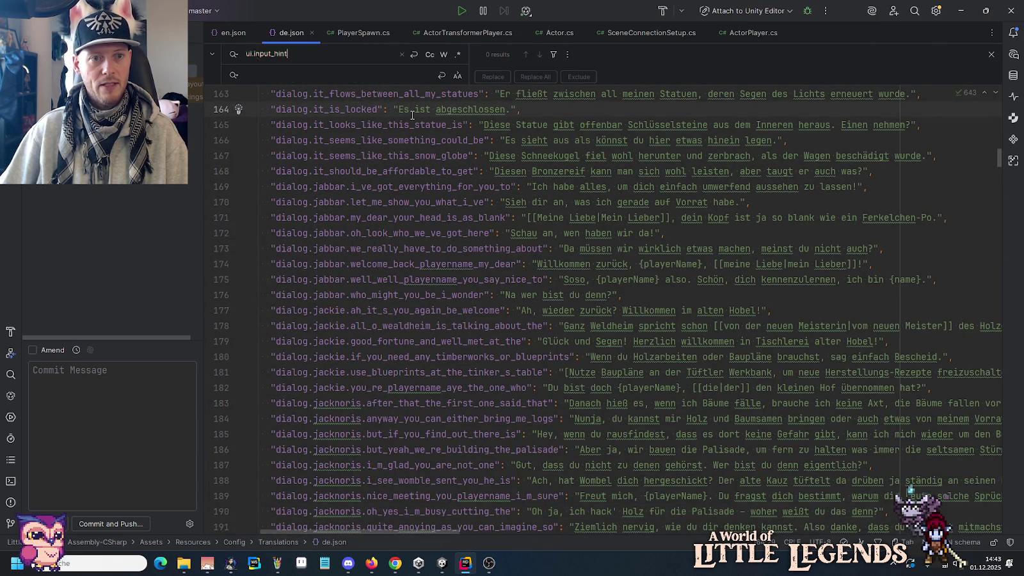
{"action": "key", "text": "ctrl+Tab"}
{"action": "left_click", "coordinate": [391, 147]}
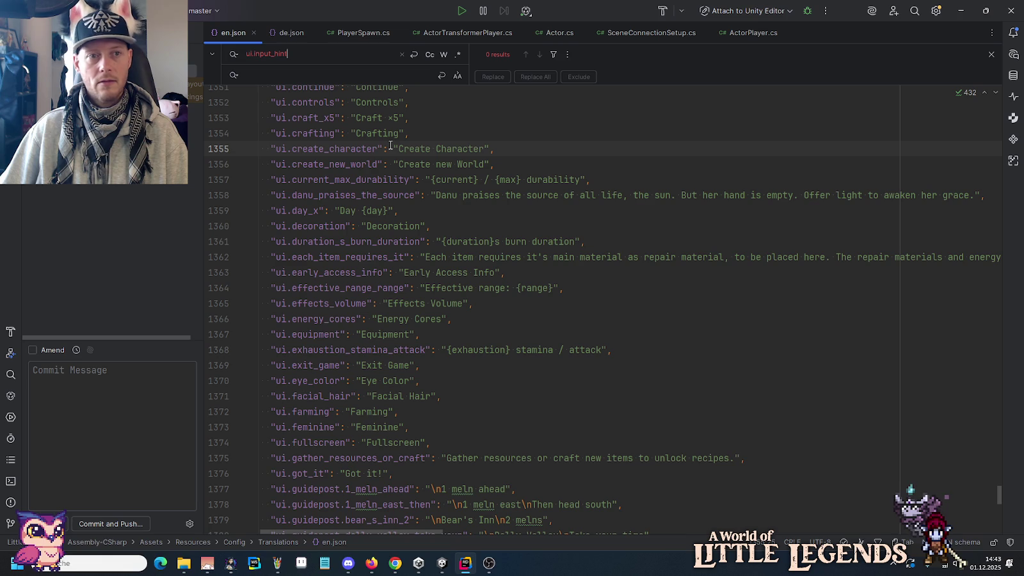
{"action": "left_click", "coordinate": [441, 564]}
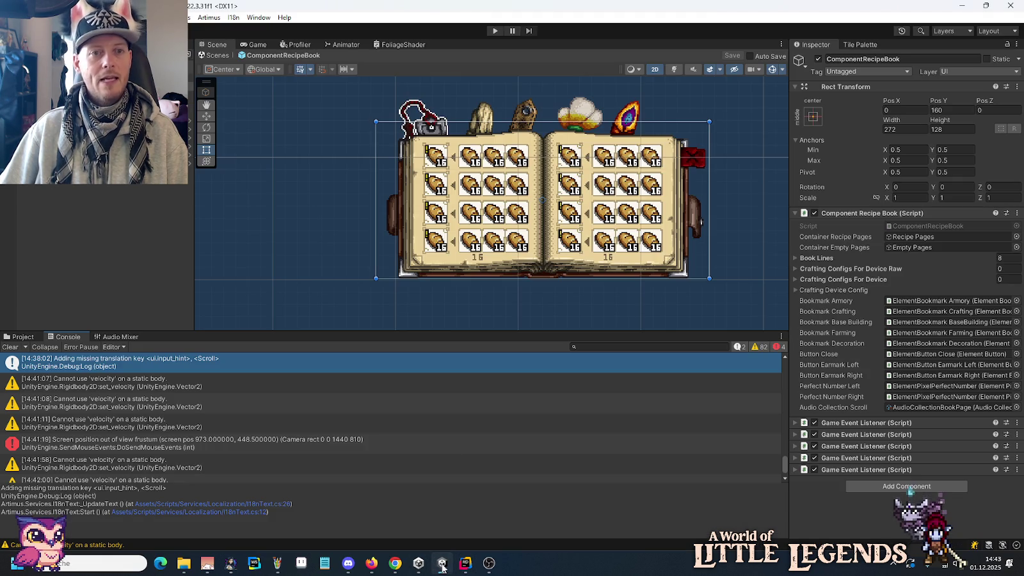
Open the Add Translation window from the I18n menu.
{"action": "left_click", "coordinate": [233, 18]}
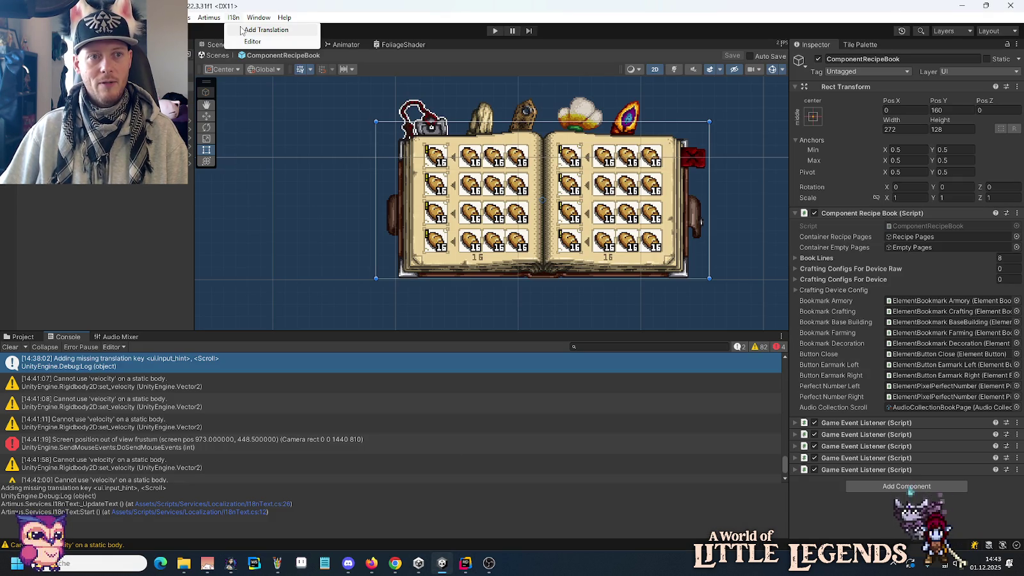
{"action": "mouse_move", "coordinate": [208, 17]}
{"action": "mouse_move", "coordinate": [224, 76]}
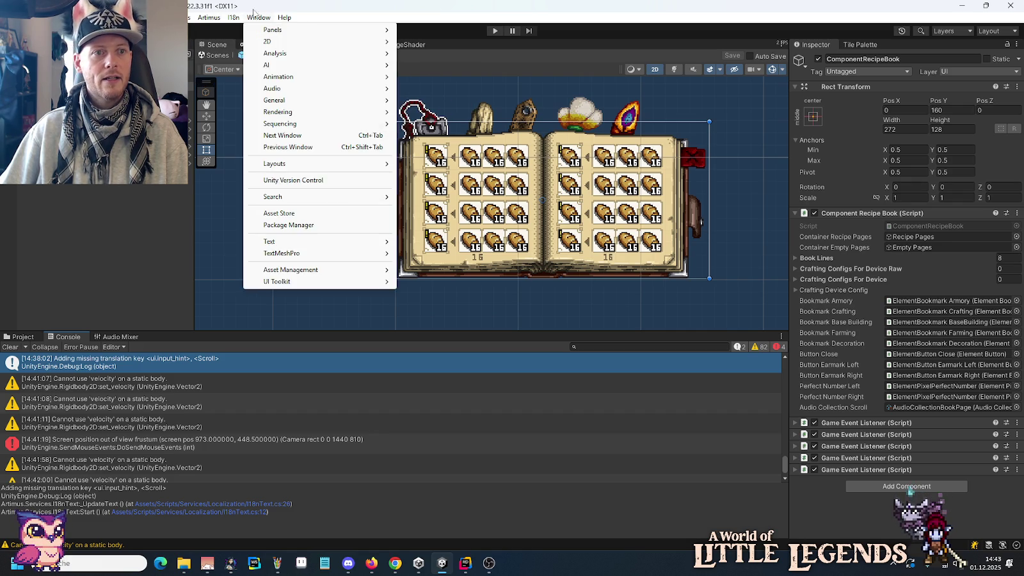
{"action": "left_click", "coordinate": [233, 24]}
{"action": "left_click", "coordinate": [233, 17]}
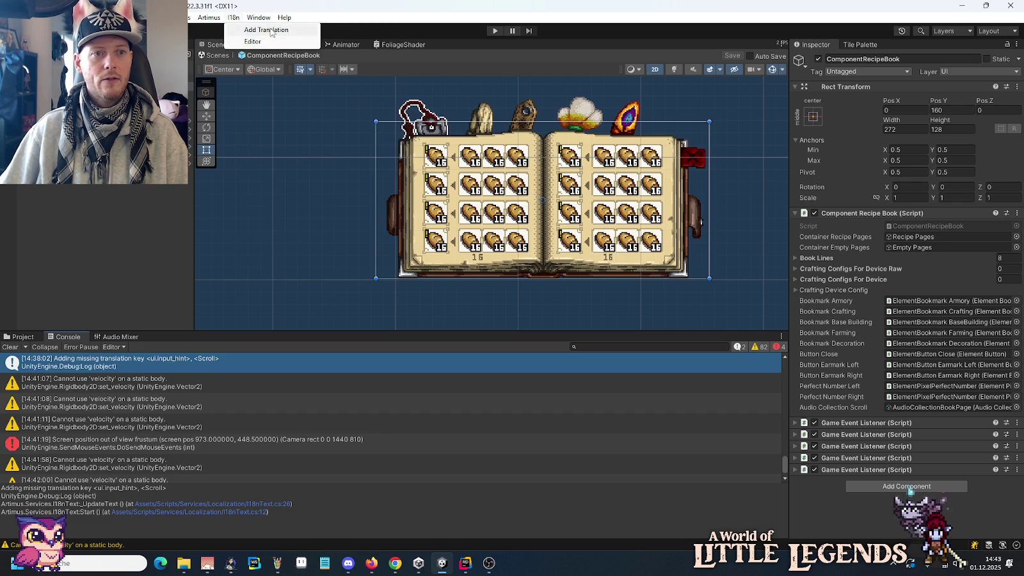
{"action": "left_click", "coordinate": [294, 42]}
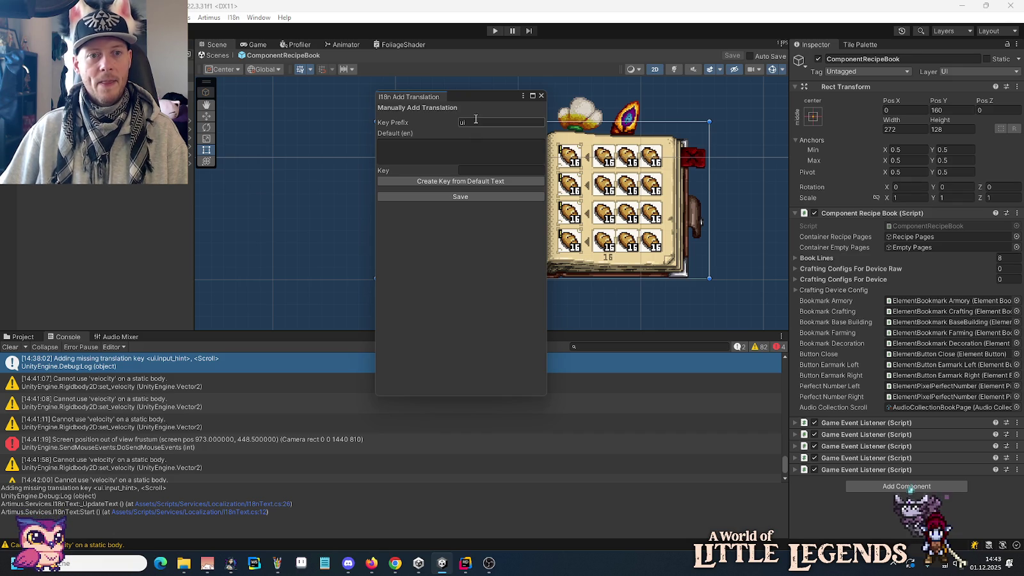
Set the translation key to ui.input_hint, replacing the generated key.
{"action": "left_click", "coordinate": [438, 151]}
{"action": "left_click", "coordinate": [483, 169]}
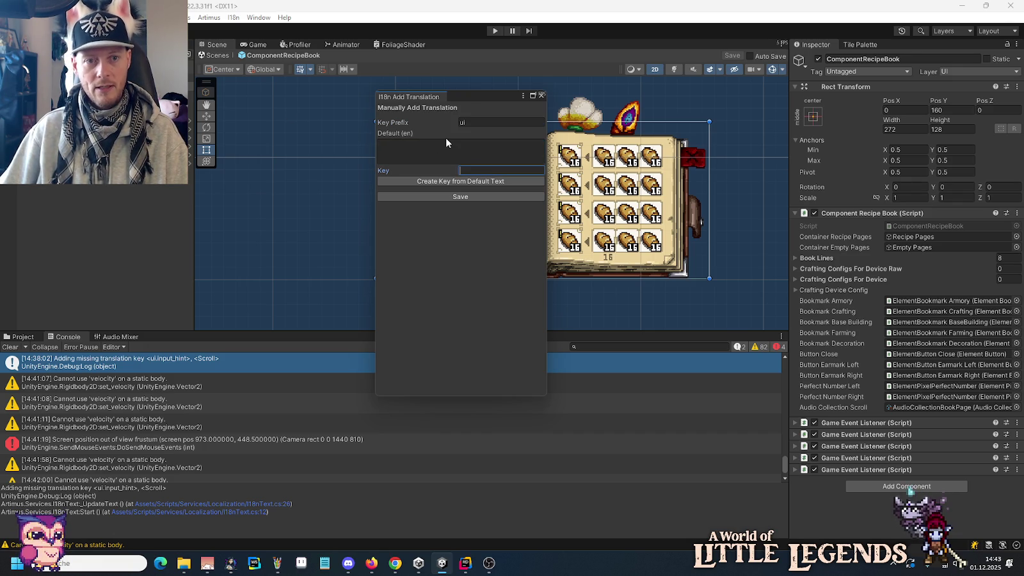
{"action": "left_click", "coordinate": [486, 152]}
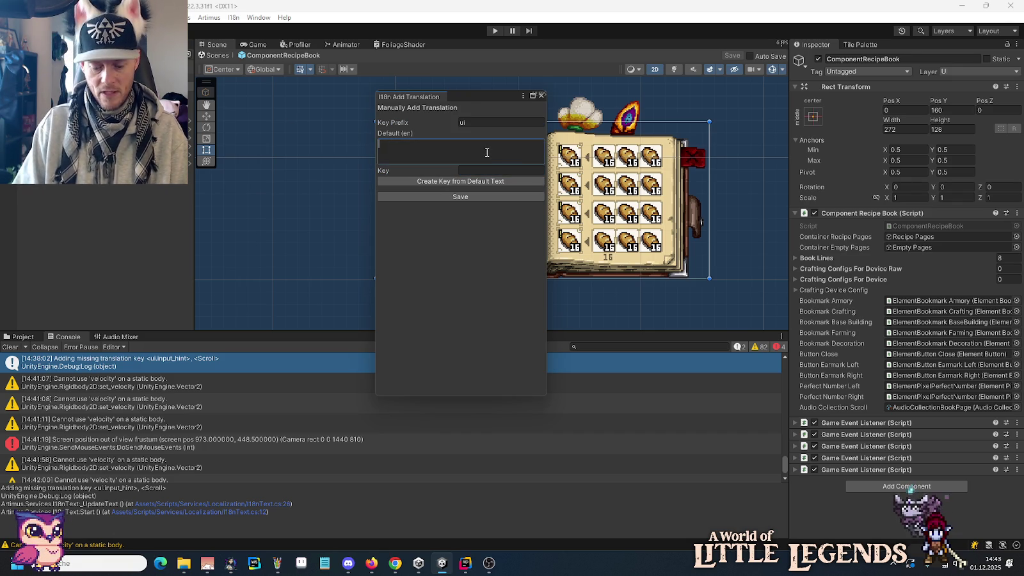
{"action": "type", "text": "Bla bla blubbel"}
{"action": "left_click", "coordinate": [489, 121]}
{"action": "type", "text": ".lol"}
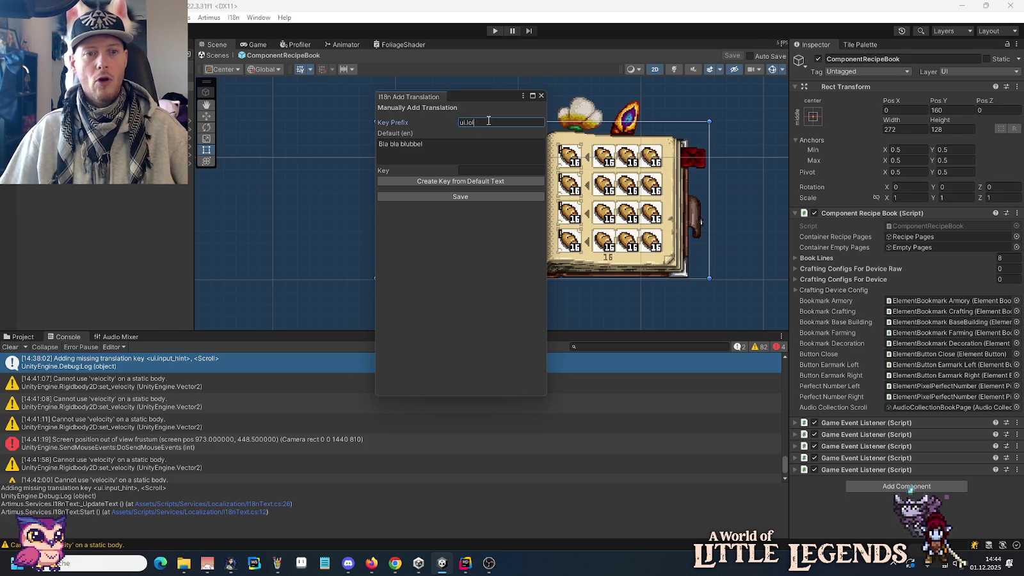
{"action": "left_click", "coordinate": [460, 182]}
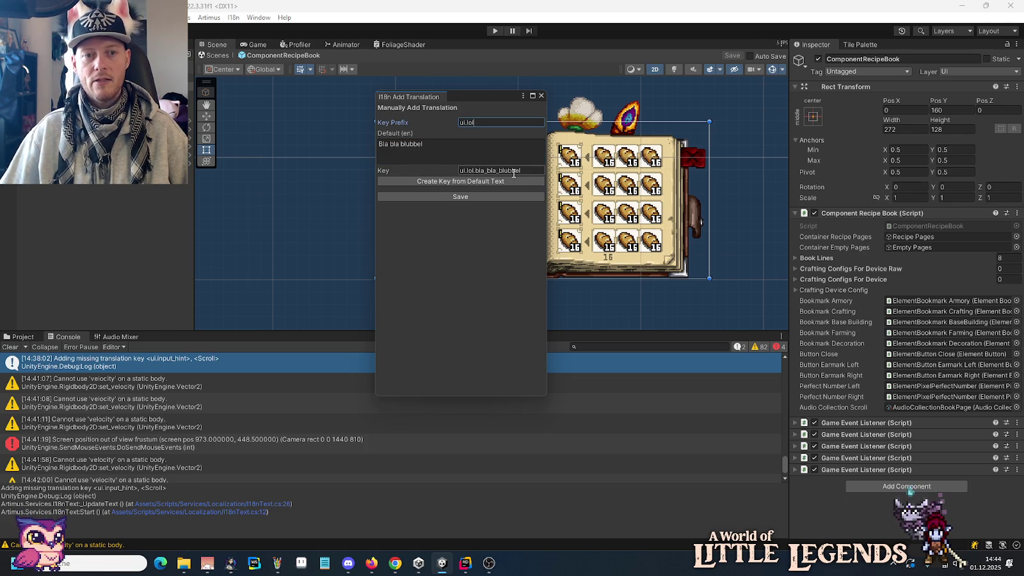
{"action": "left_click", "coordinate": [480, 169]}
{"action": "key", "text": "ctrl+v"}
Set the English default text to Scroll and save the translation.
{"action": "left_click", "coordinate": [477, 149]}
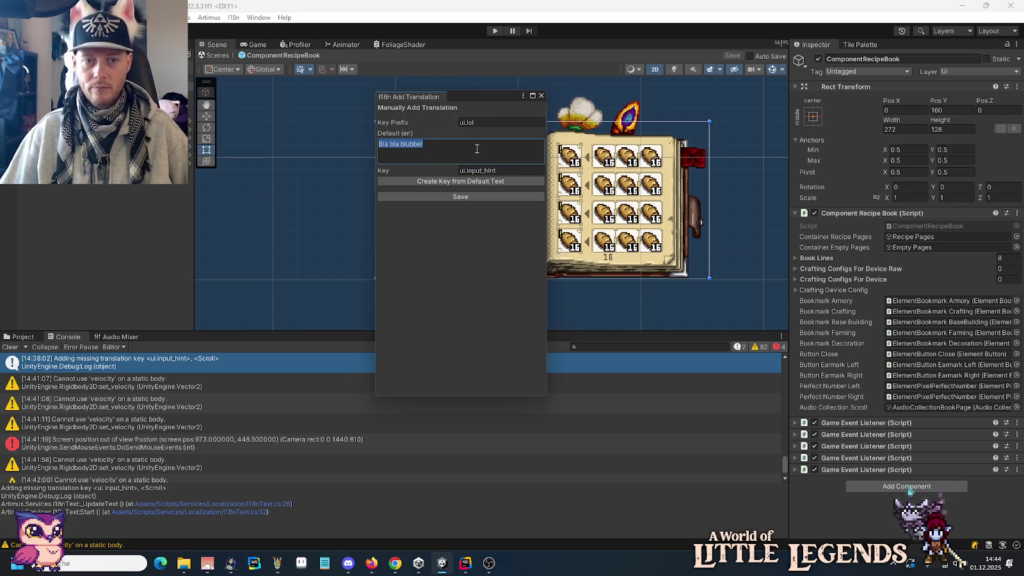
{"action": "type", "text": "Scroll"}
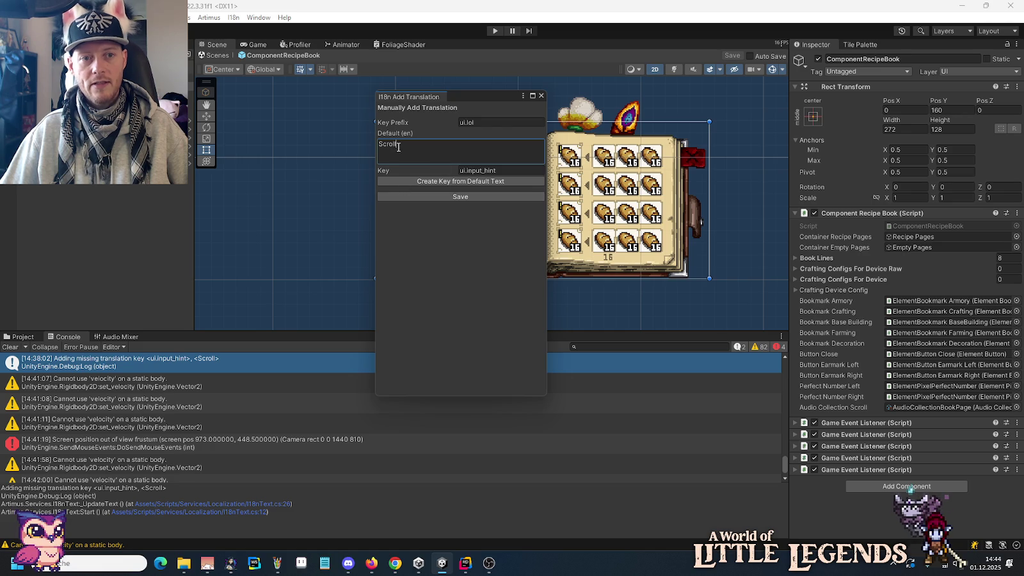
{"action": "left_click", "coordinate": [456, 199]}
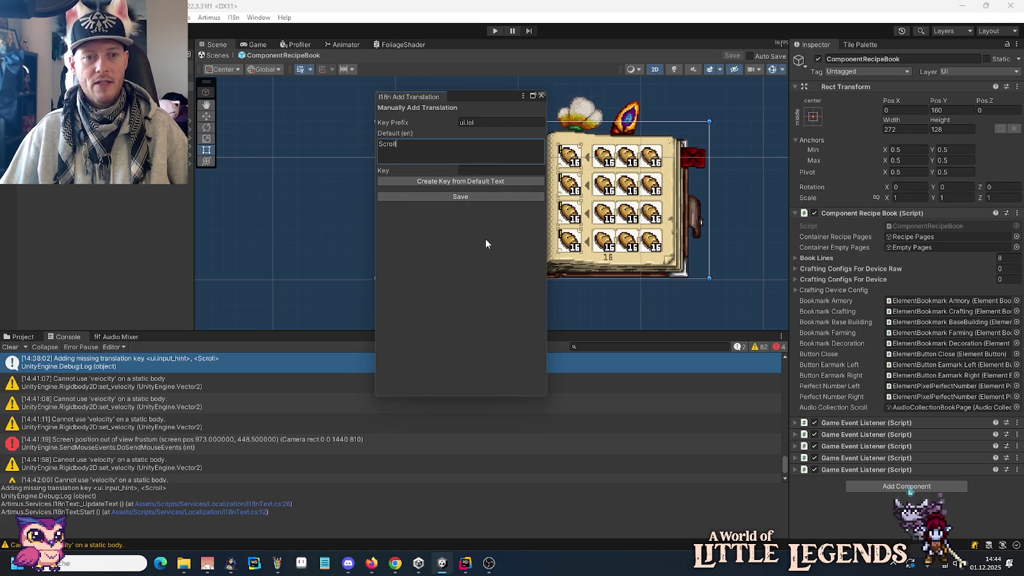
{"action": "left_click", "coordinate": [541, 95]}
{"action": "left_click", "coordinate": [234, 17]}
{"action": "left_click", "coordinate": [275, 41]}
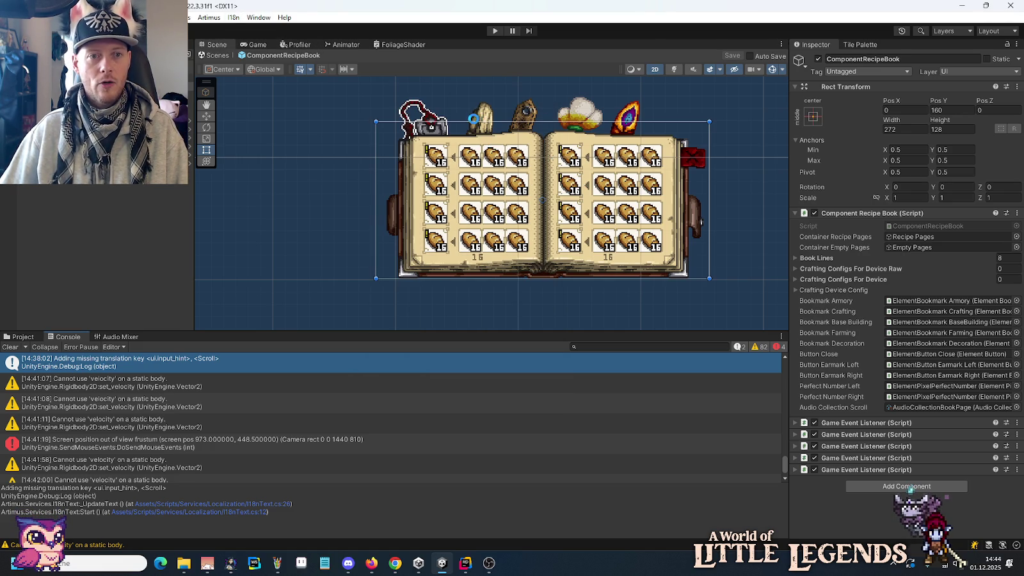
Filter the I18n Editor to ui.input_hint in the Ui category, German language.
{"action": "left_click", "coordinate": [438, 103]}
{"action": "left_click", "coordinate": [436, 123]}
{"action": "key", "text": "ctrl+v"}
{"action": "left_click", "coordinate": [451, 173]}
{"action": "left_click", "coordinate": [448, 133]}
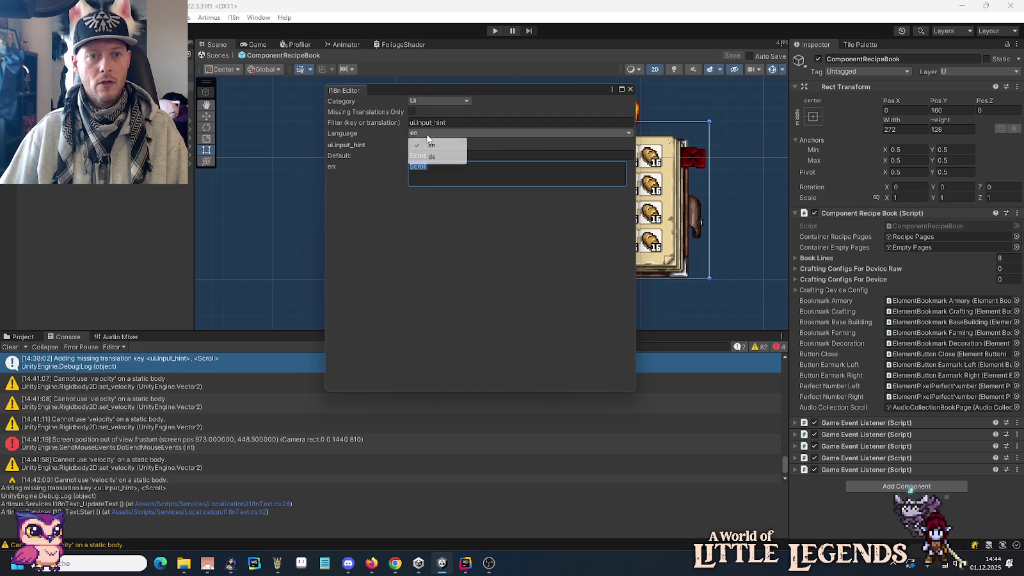
{"action": "left_click", "coordinate": [448, 147]}
{"action": "key", "text": "ctrl+v"}
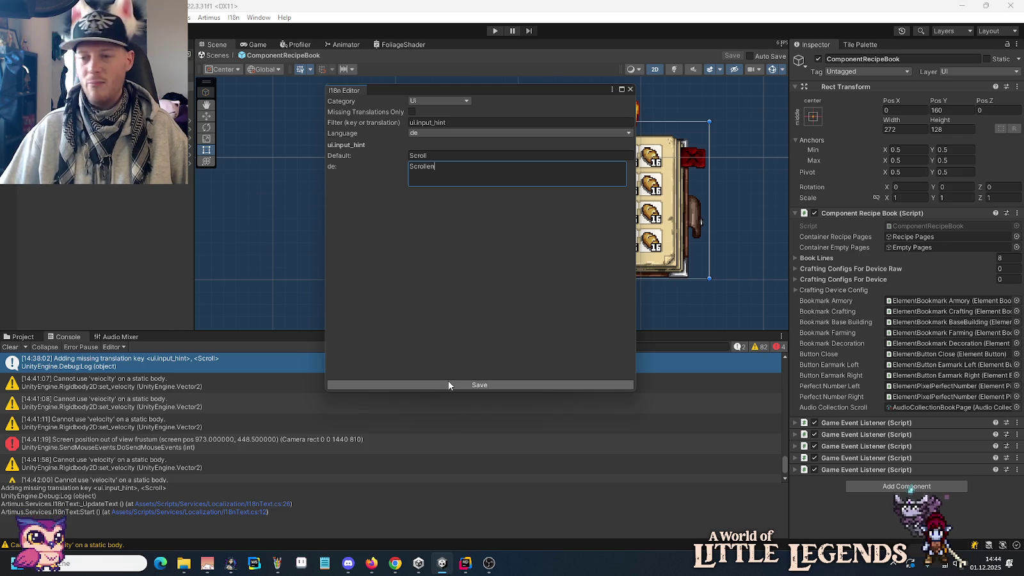
Replace the German value Scrollen with Blättern, save, and close the editor.
{"action": "key", "text": "ctrl+a"}
{"action": "type", "text": "Blättern"}
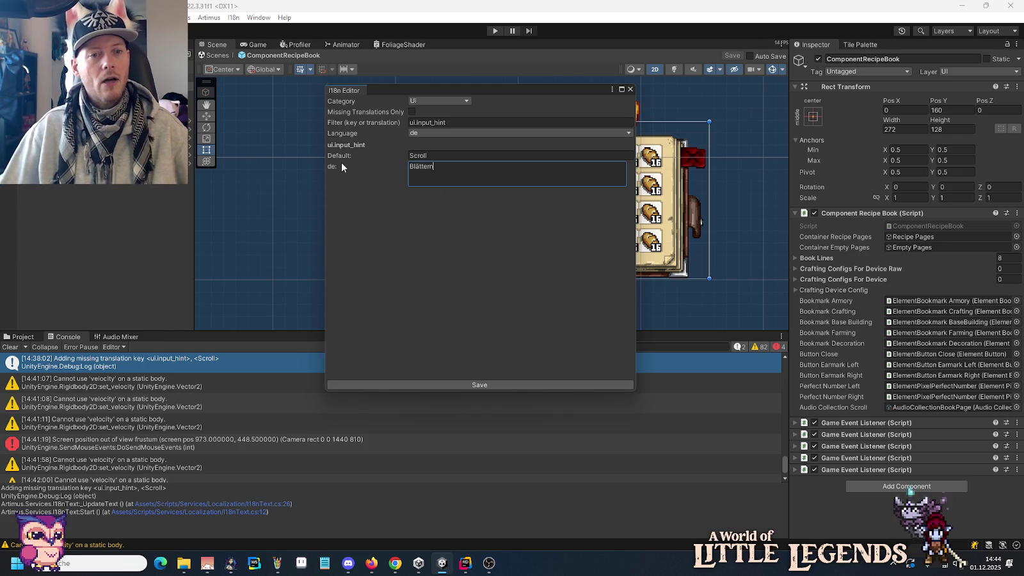
{"action": "left_click", "coordinate": [450, 386]}
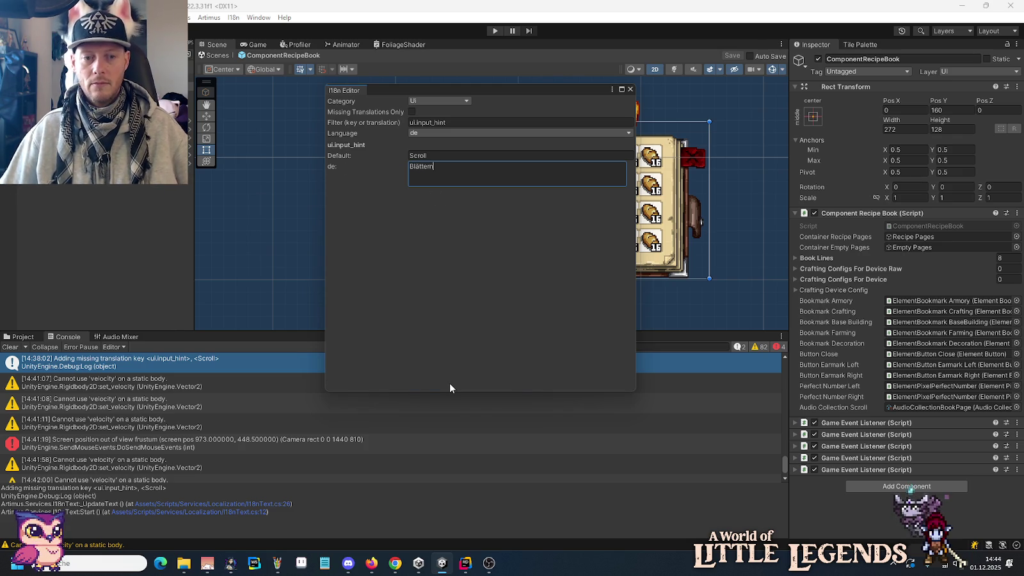
{"action": "left_click", "coordinate": [630, 89]}
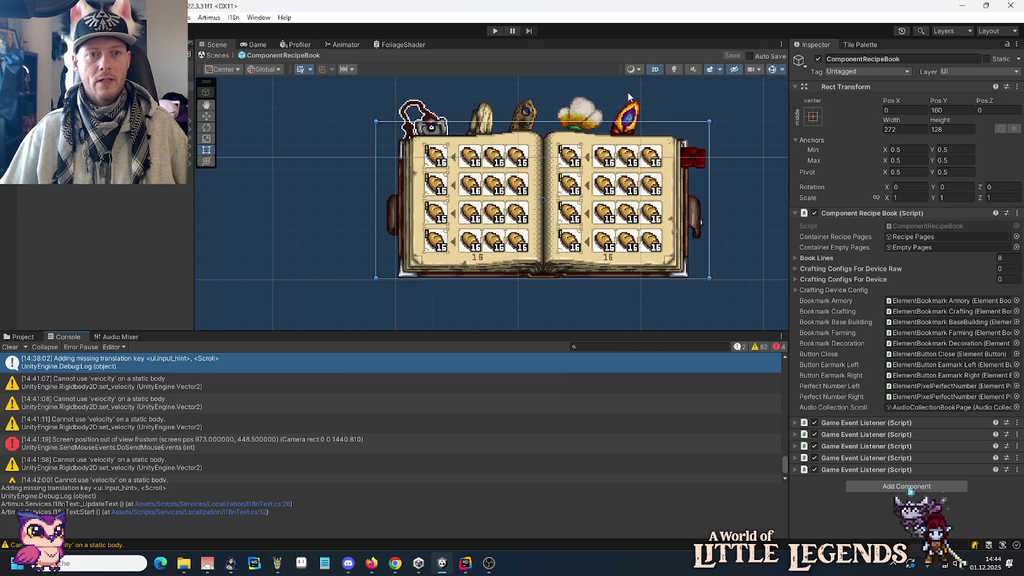
Scroll to the end of de.json in Rider, then scroll en.json to its bottom.
{"action": "left_click", "coordinate": [465, 563]}
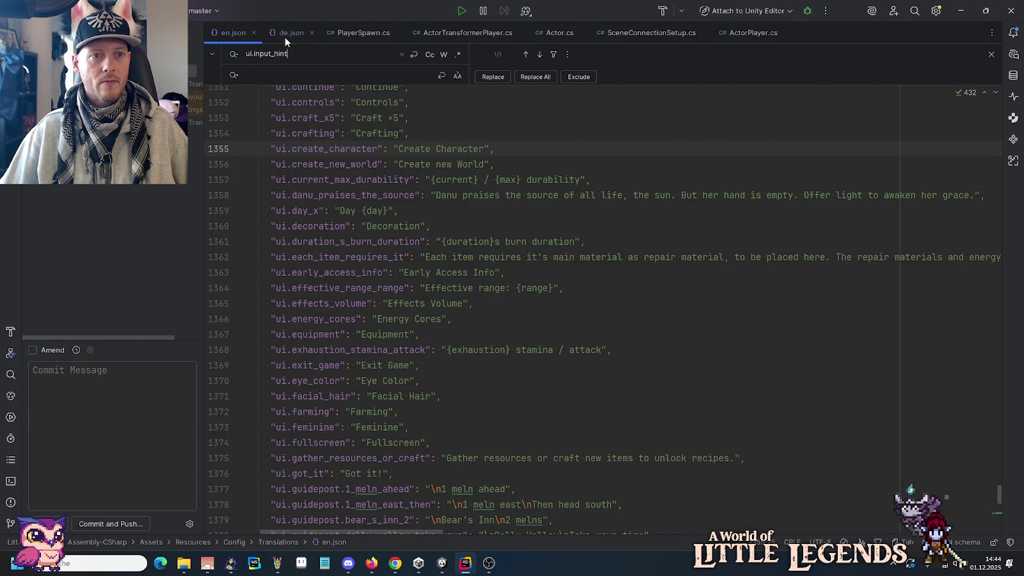
{"action": "left_click", "coordinate": [287, 32]}
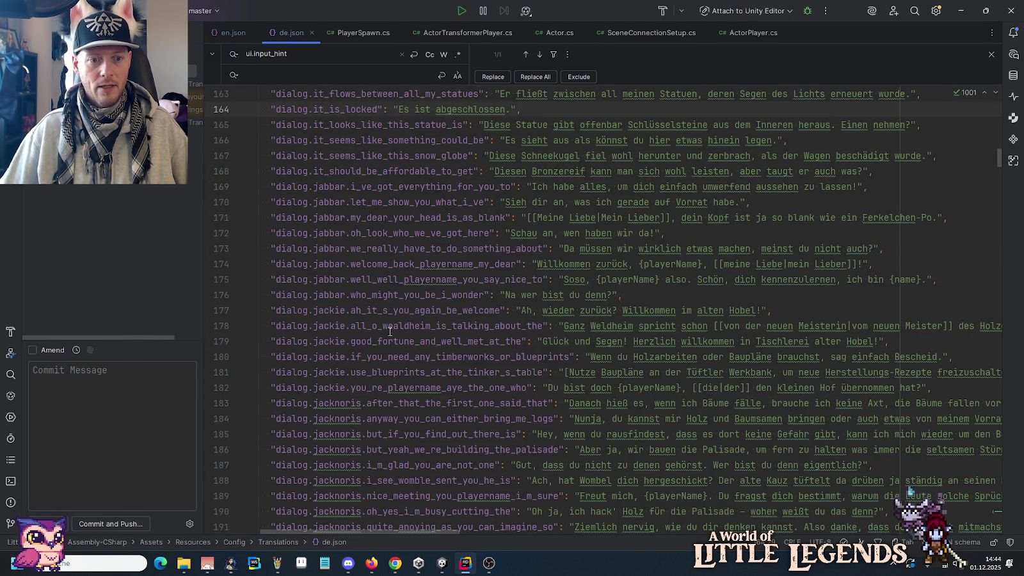
{"action": "scroll", "coordinate": [389, 332], "scroll_direction": "down", "scroll_amount": 6}
{"action": "scroll", "coordinate": [390, 332], "scroll_direction": "down", "scroll_amount": 5}
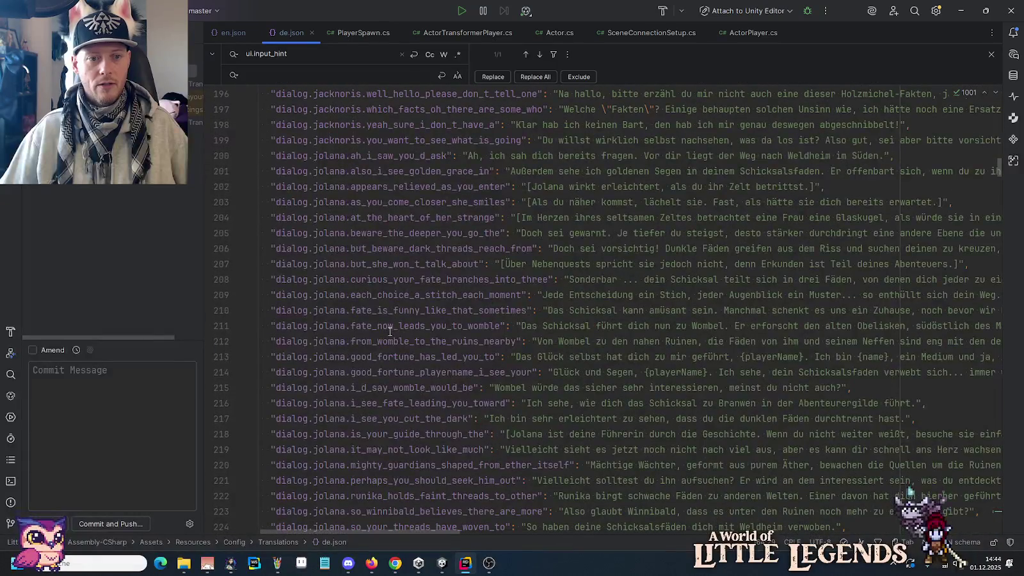
{"action": "left_click_drag", "start_coordinate": [995, 160], "coordinate": [1000, 528]}
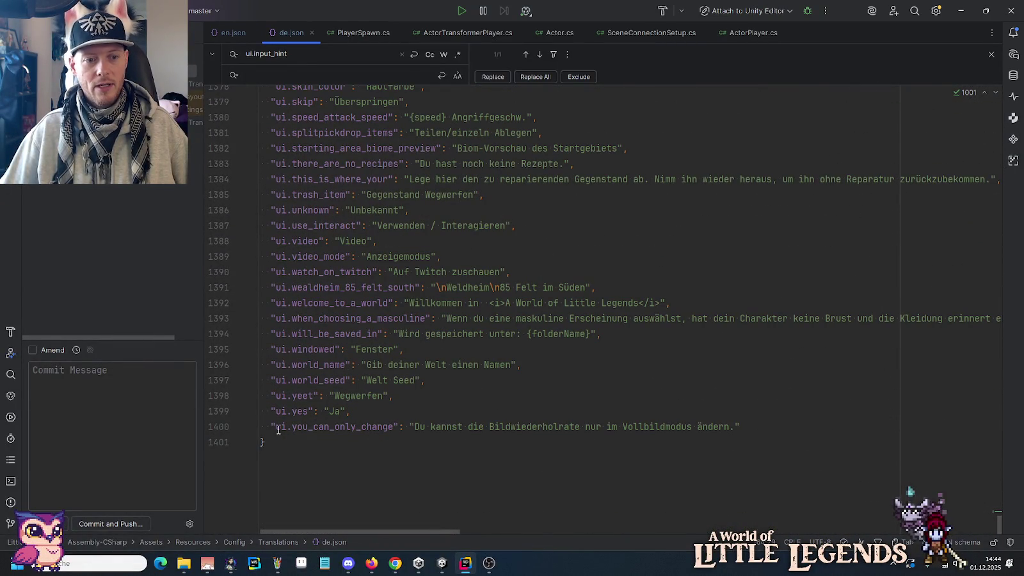
{"action": "left_click", "coordinate": [286, 427]}
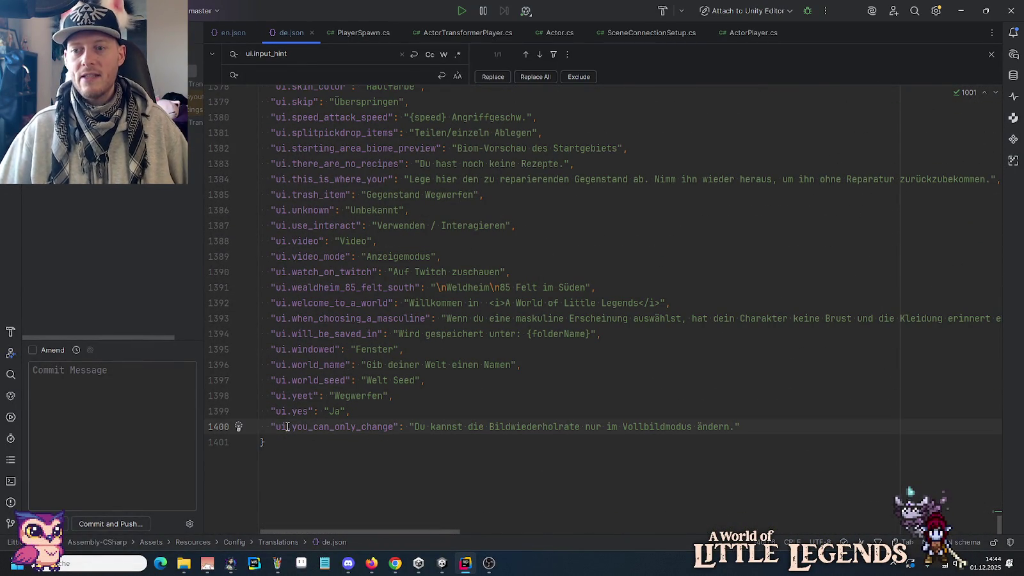
{"action": "left_click", "coordinate": [229, 33]}
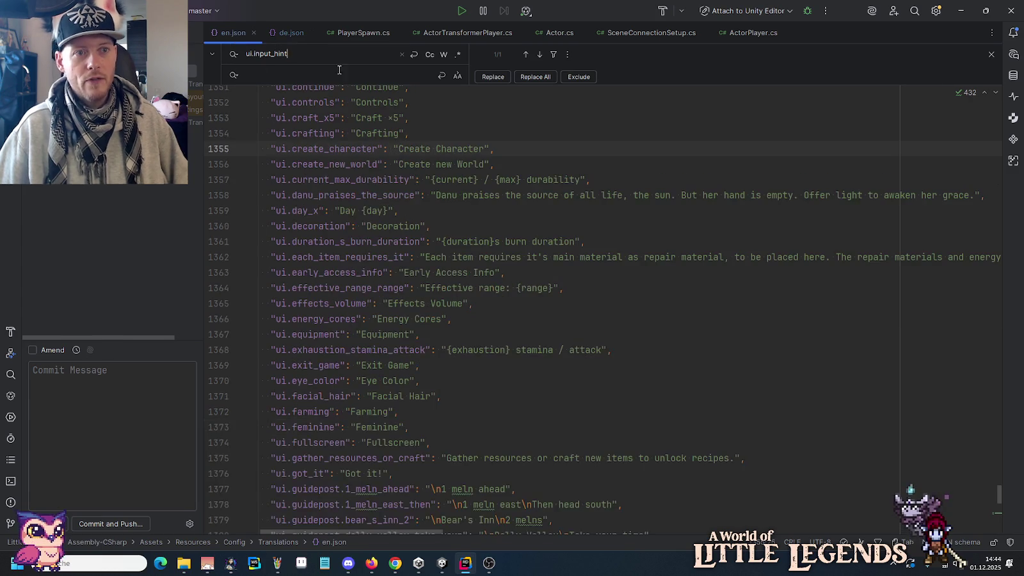
{"action": "left_click_drag", "start_coordinate": [997, 496], "coordinate": [998, 531]}
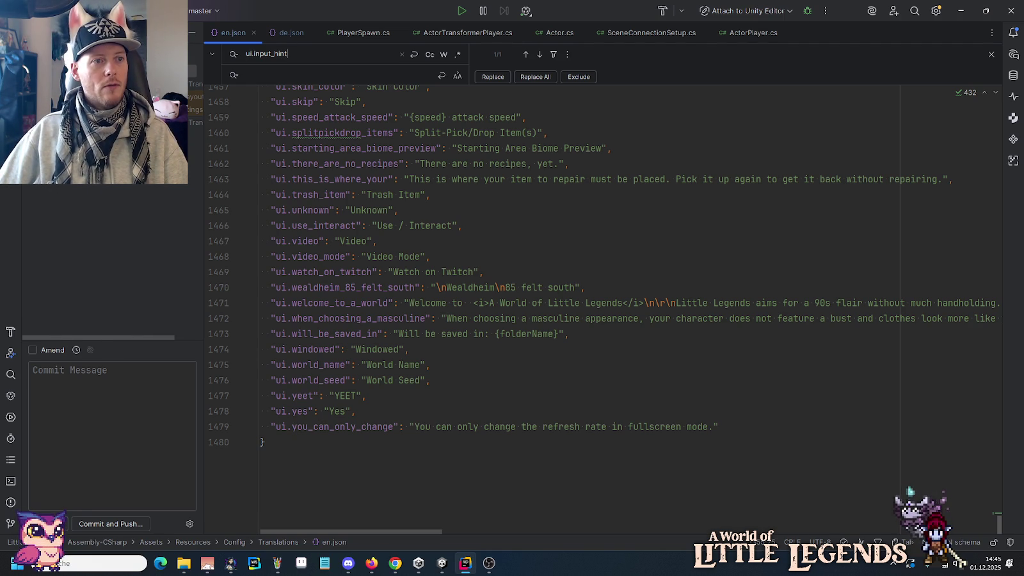
Start a Git commit for the project directory and review the diffs through to en.json.
{"action": "key", "text": "alt+1"}
{"action": "right_click", "coordinate": [64, 49]}
{"action": "mouse_move", "coordinate": [211, 109]}
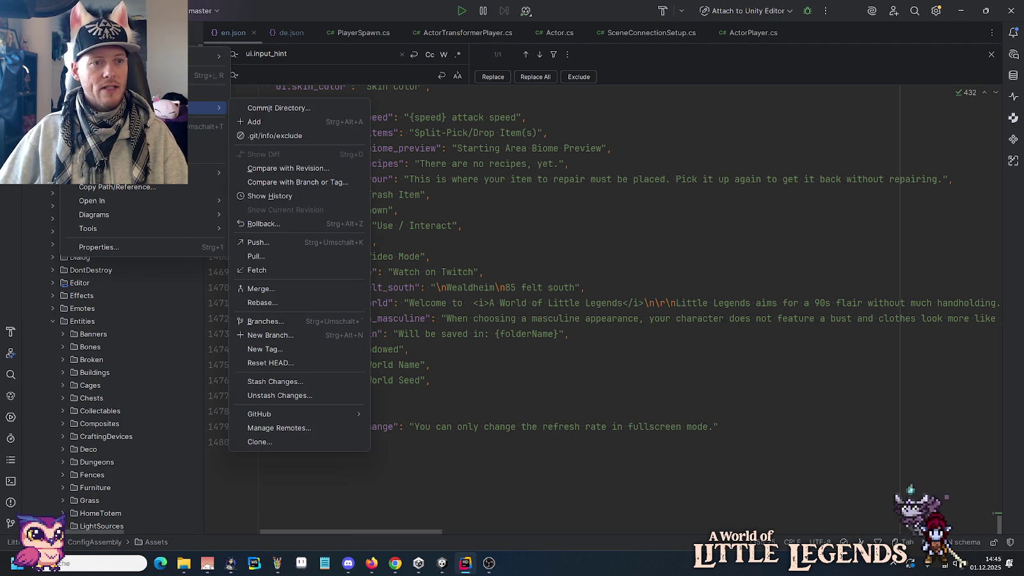
{"action": "left_click", "coordinate": [273, 110]}
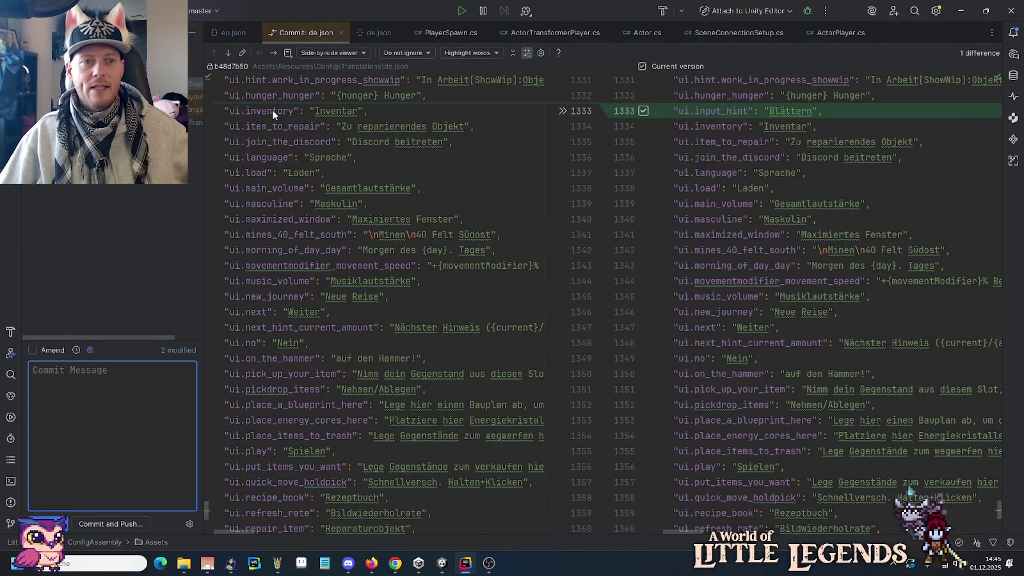
{"action": "left_click", "coordinate": [228, 54]}
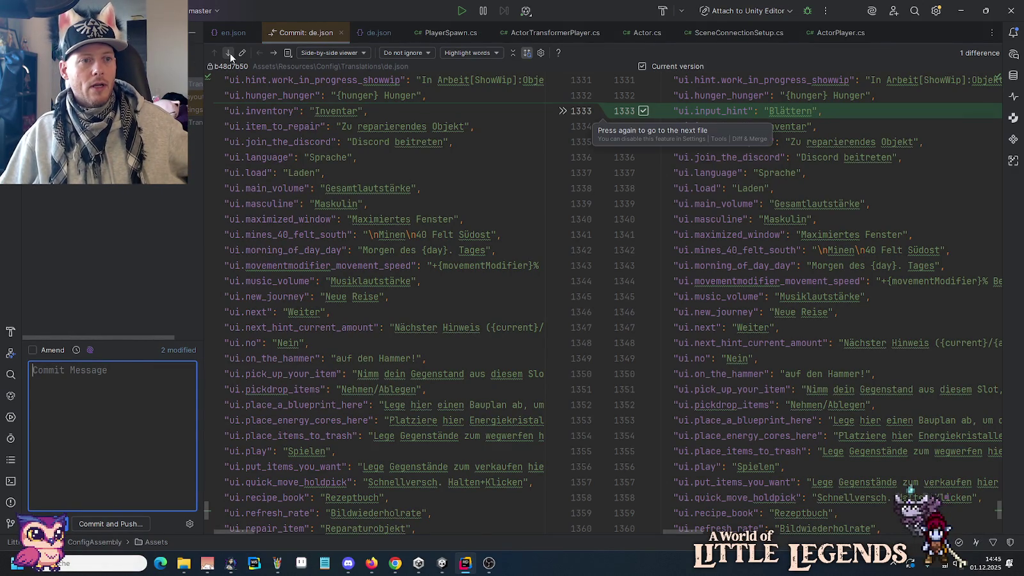
{"action": "left_click", "coordinate": [269, 52]}
{"action": "left_click", "coordinate": [268, 52]}
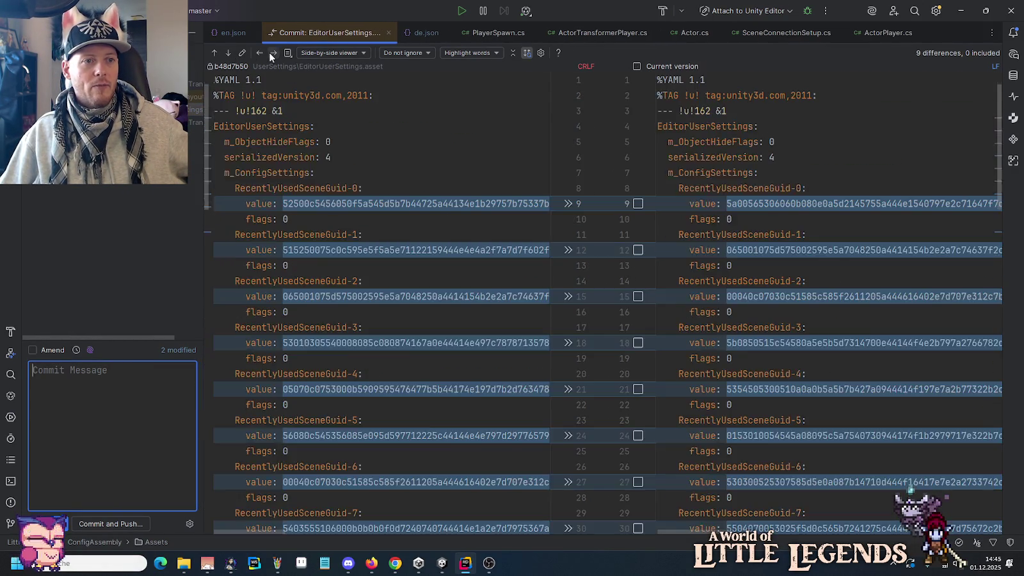
{"action": "left_click", "coordinate": [269, 52]}
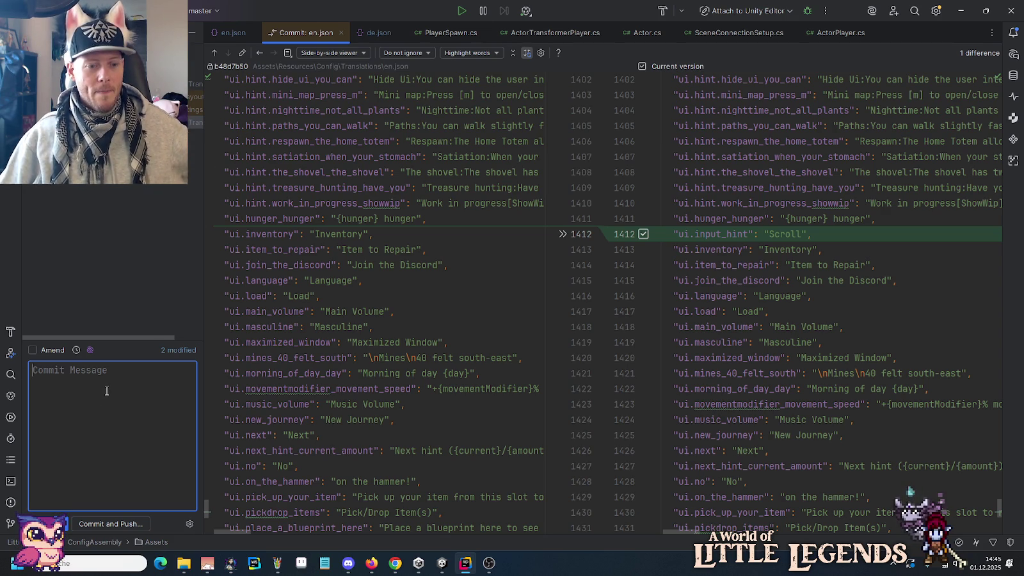
Commit with message 'Adds missing translation.', push it, and close the leftover layout diff.
{"action": "type", "text": "Adds miss"}
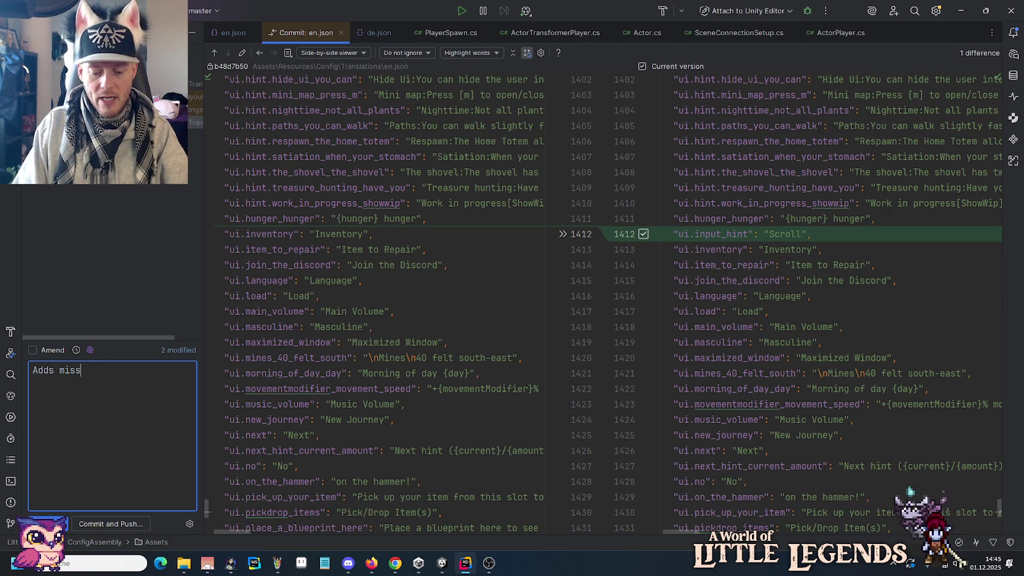
{"action": "type", "text": "ing translation."}
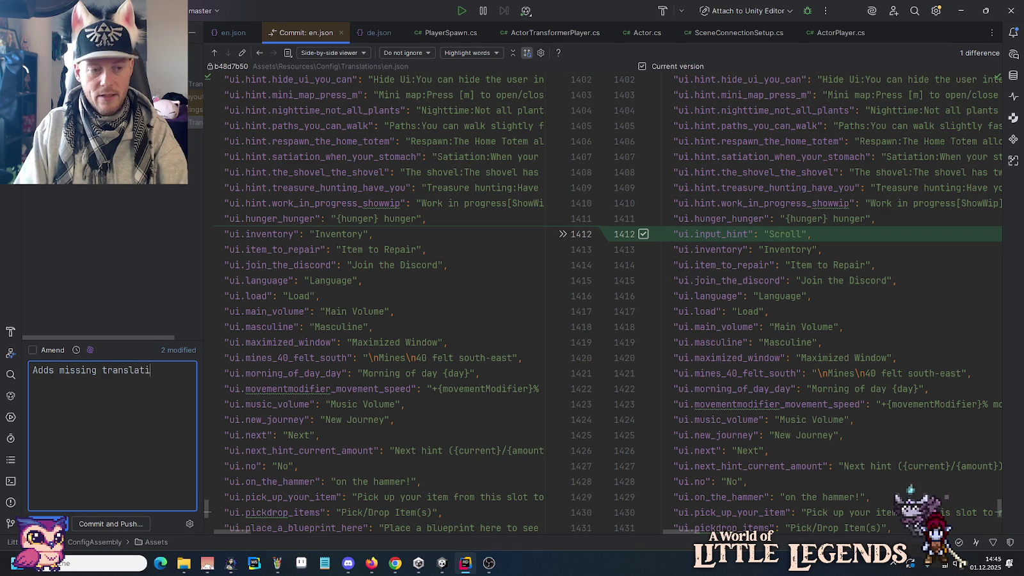
{"action": "left_click", "coordinate": [116, 519]}
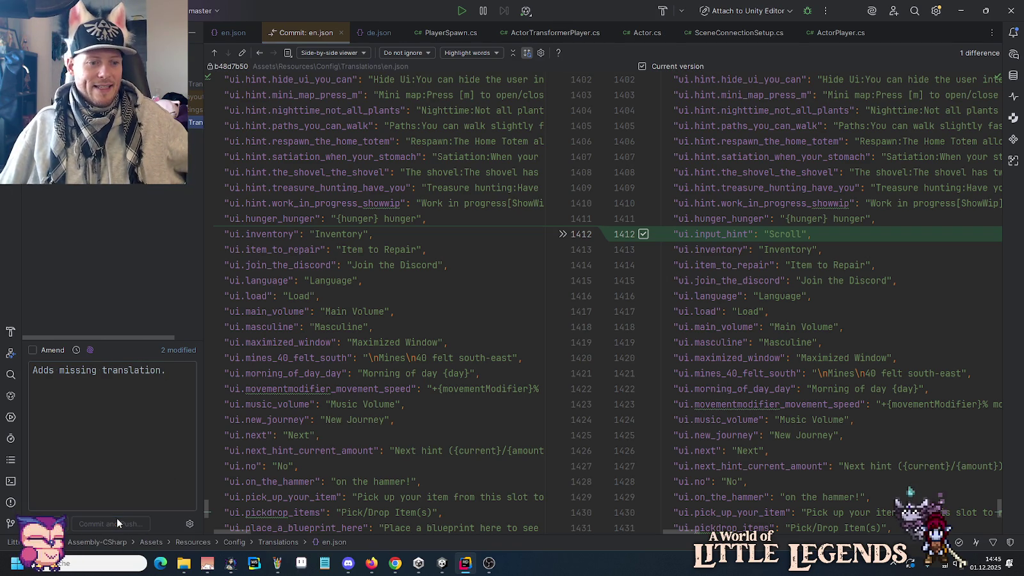
{"action": "left_click", "coordinate": [633, 407]}
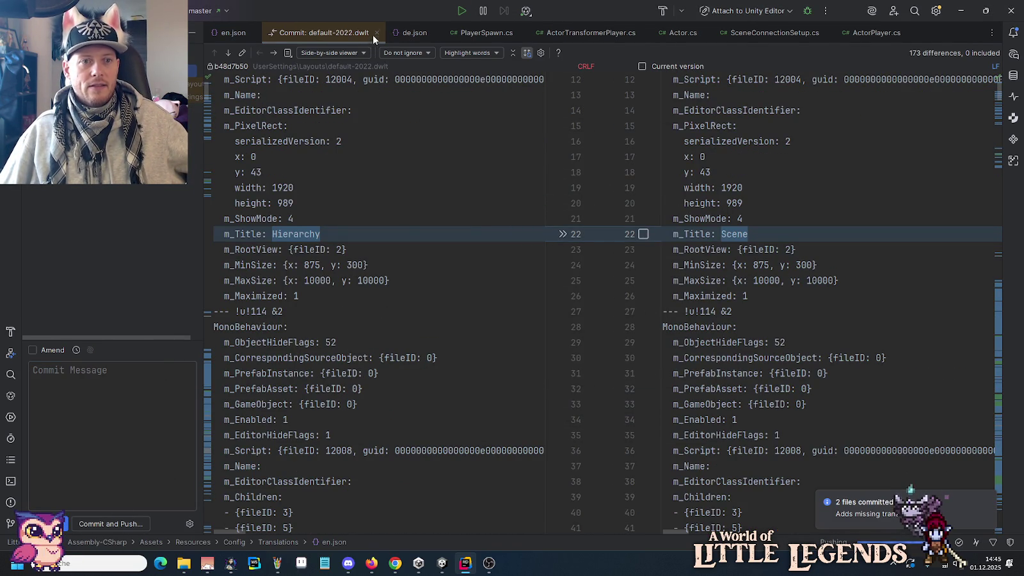
{"action": "left_click", "coordinate": [375, 34]}
Minimise Rider and Unity, close Paint choosing Nein, and launch Godot from the Start menu.
{"action": "left_click", "coordinate": [966, 10]}
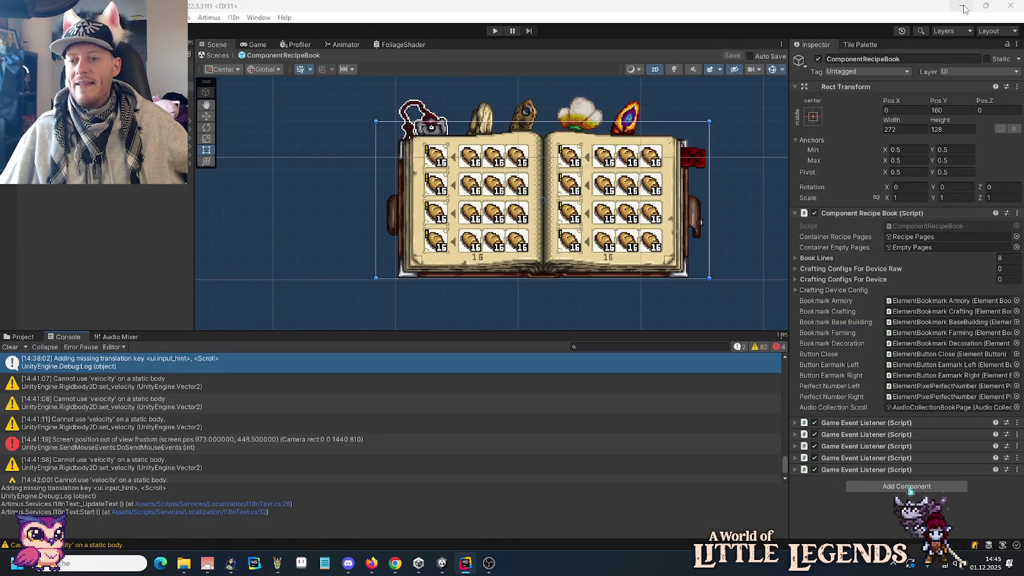
{"action": "left_click", "coordinate": [964, 7]}
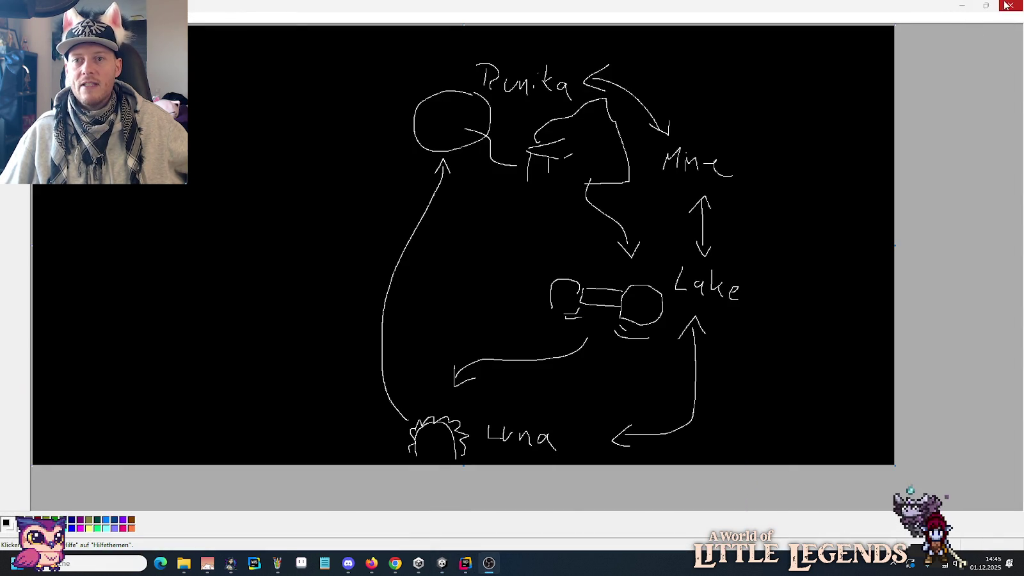
{"action": "left_click", "coordinate": [1011, 5]}
{"action": "left_click", "coordinate": [515, 302]}
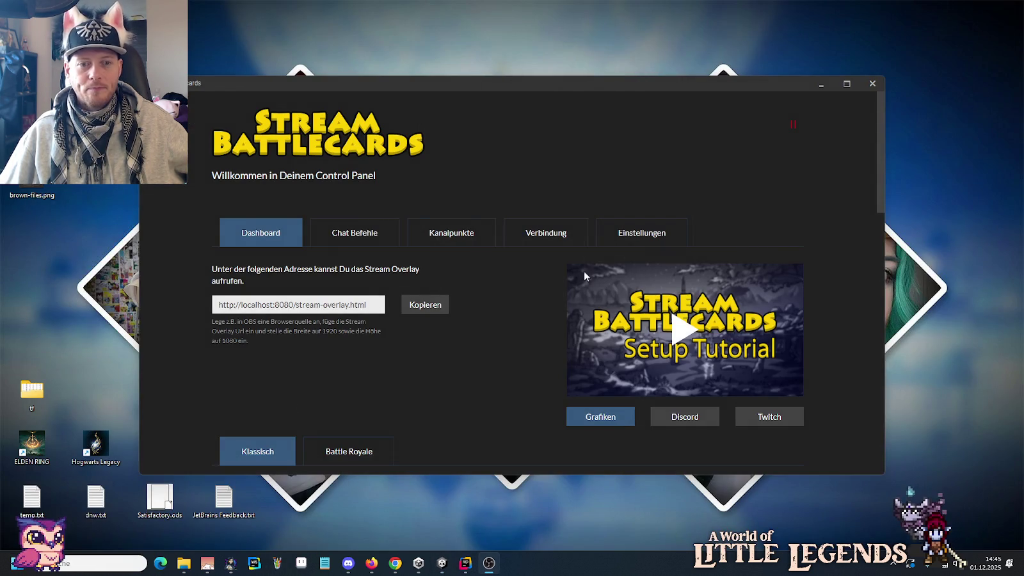
{"action": "key", "text": "super"}
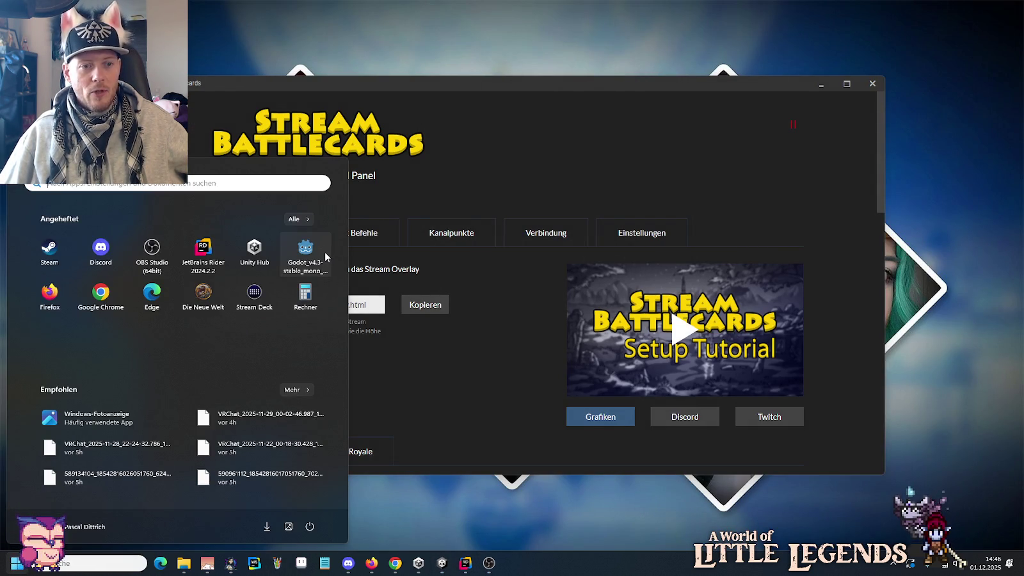
{"action": "key", "text": "Escape"}
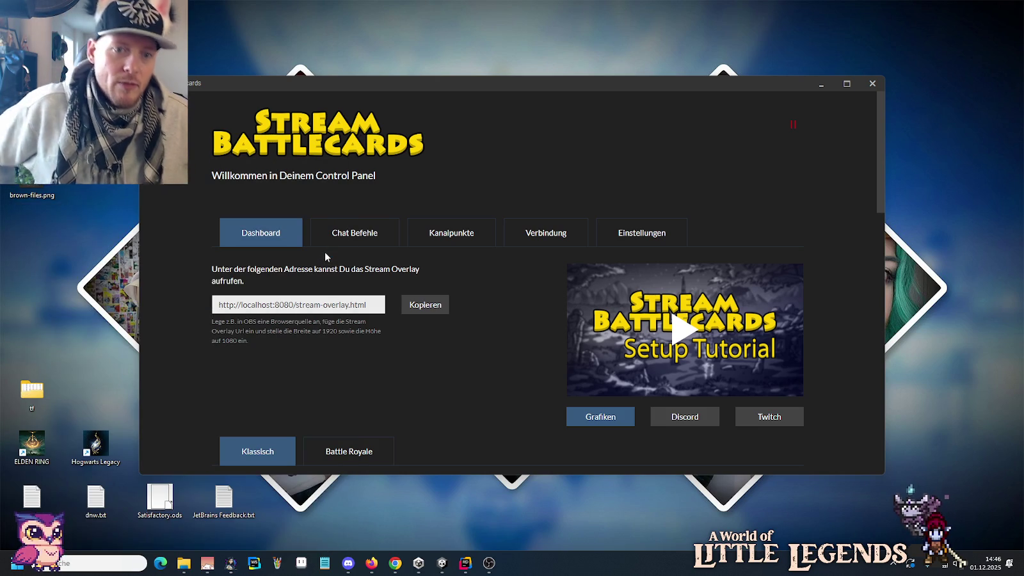
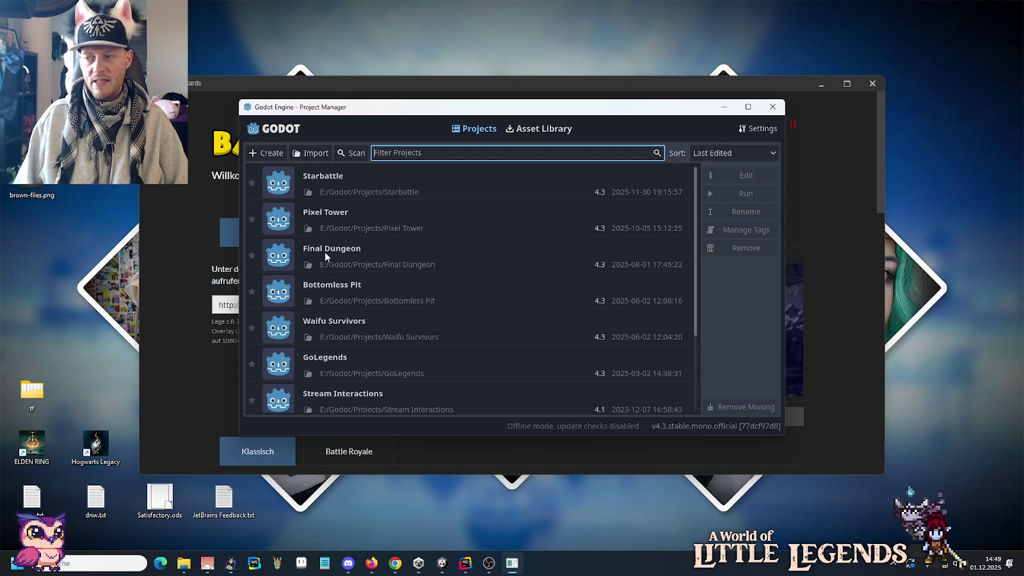
Open the Starbattle project from the Godot Project Manager.
{"action": "double_click", "coordinate": [420, 190]}
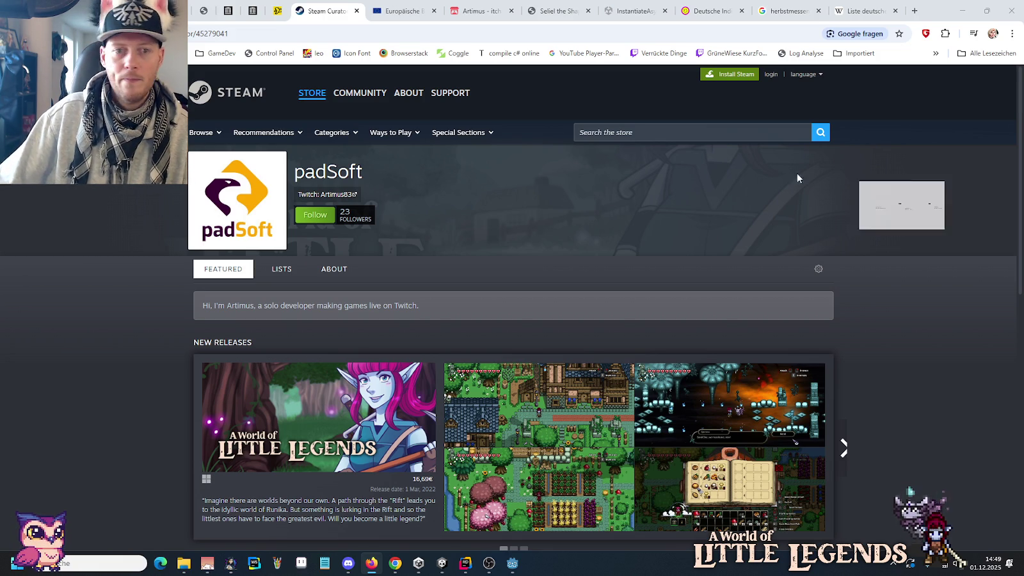
Search YouTube for the channel owner's name and open their channel's Videos list, pausing the trailer.
{"action": "key", "text": "alt+Tab"}
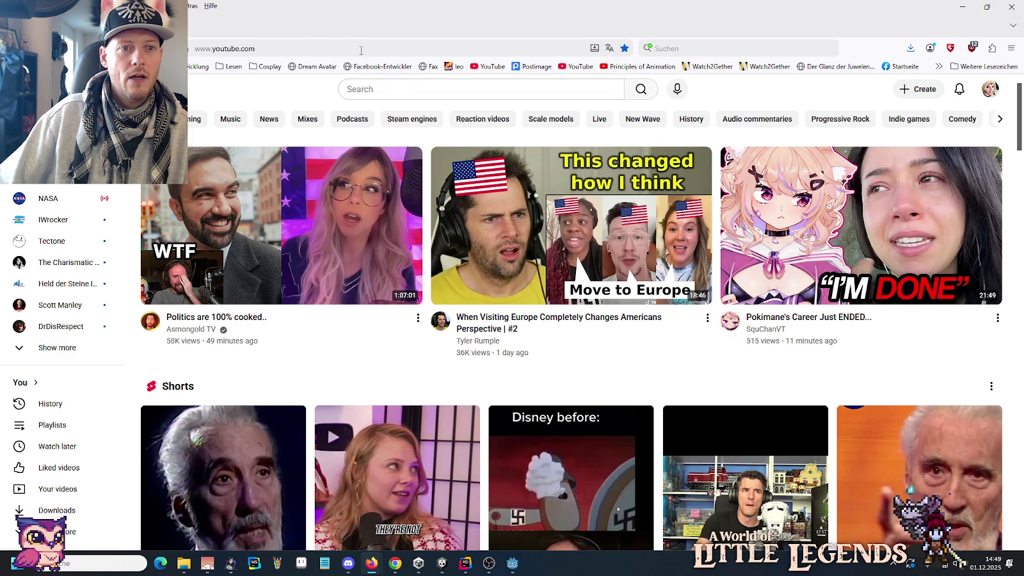
{"action": "left_click", "coordinate": [404, 86]}
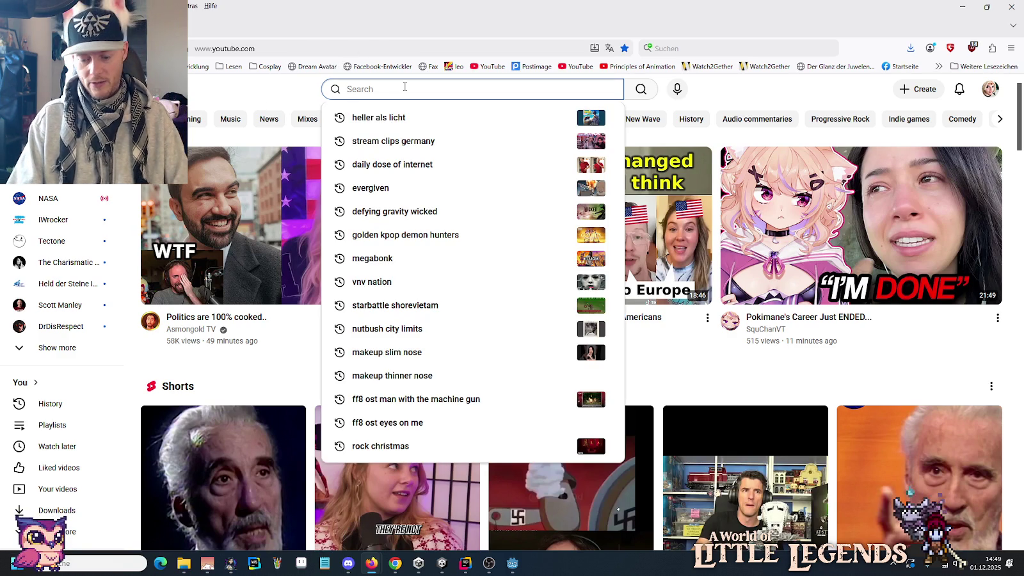
{"action": "type", "text": "pascal dittrich"}
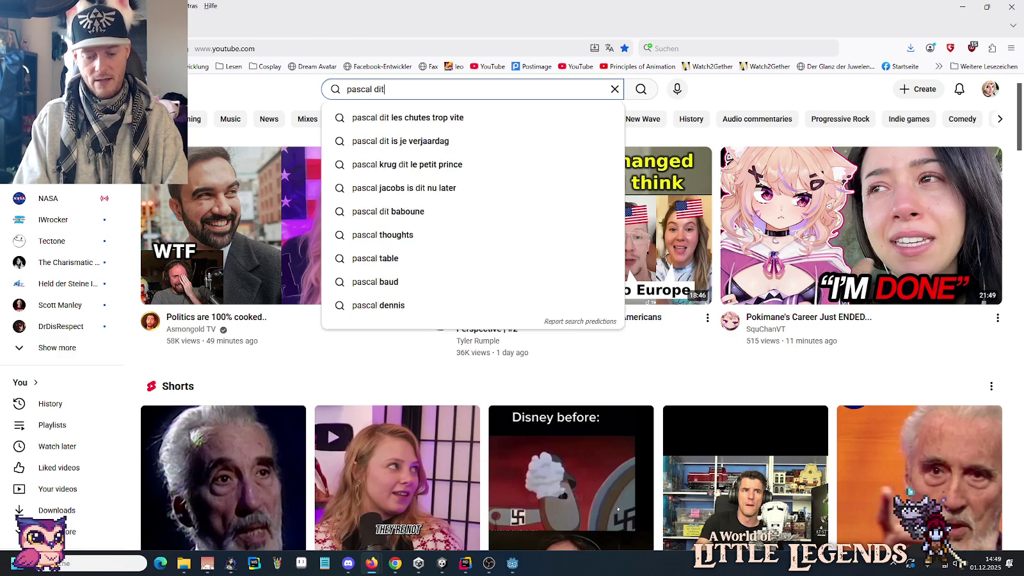
{"action": "key", "text": "Return"}
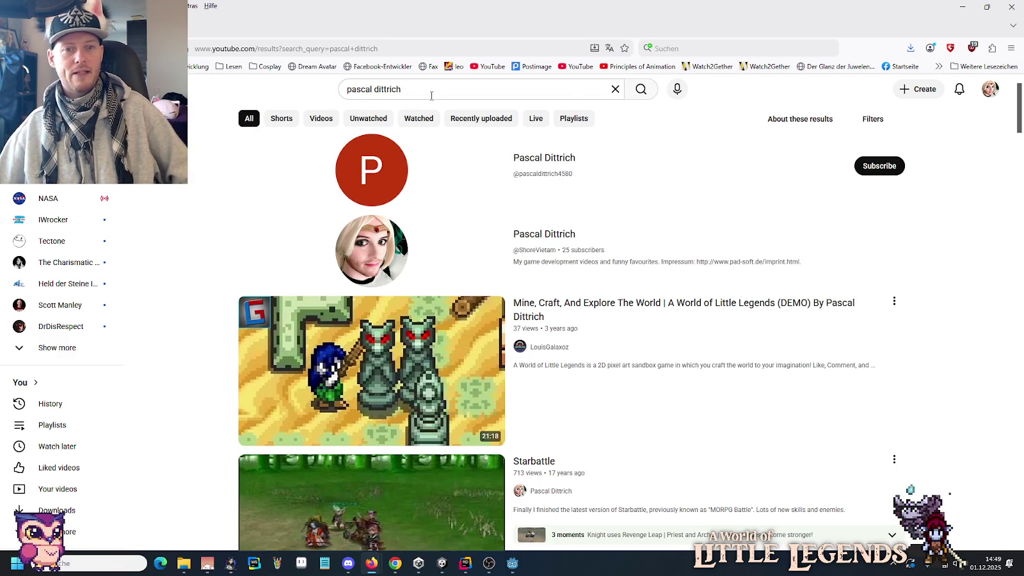
{"action": "left_click", "coordinate": [537, 236]}
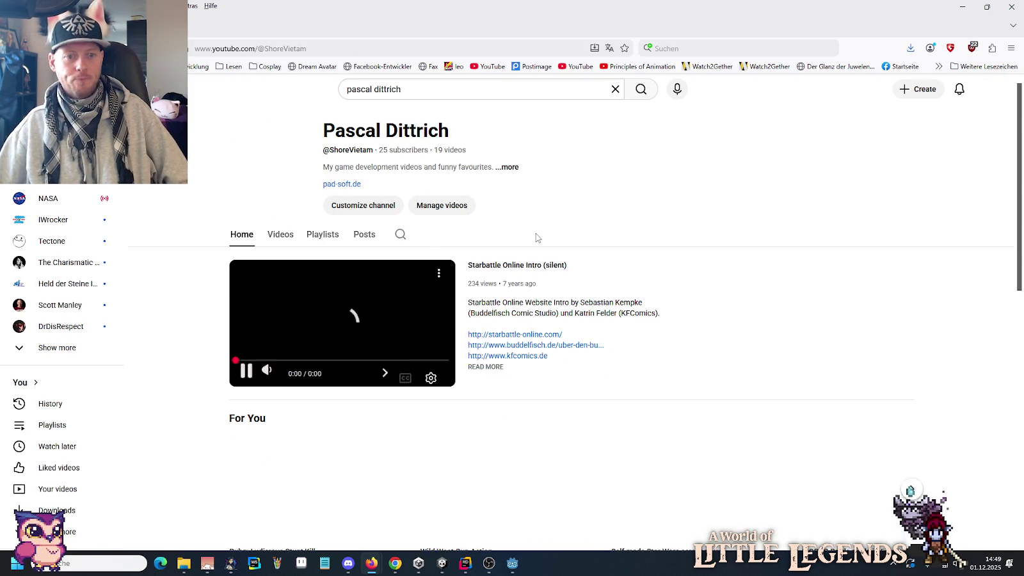
{"action": "left_click", "coordinate": [247, 372]}
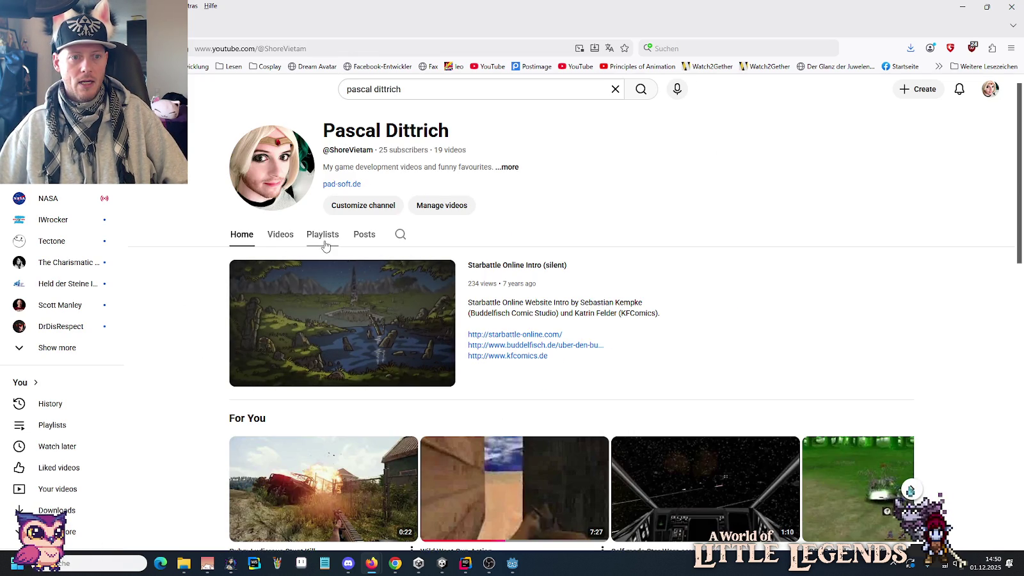
{"action": "left_click", "coordinate": [285, 243]}
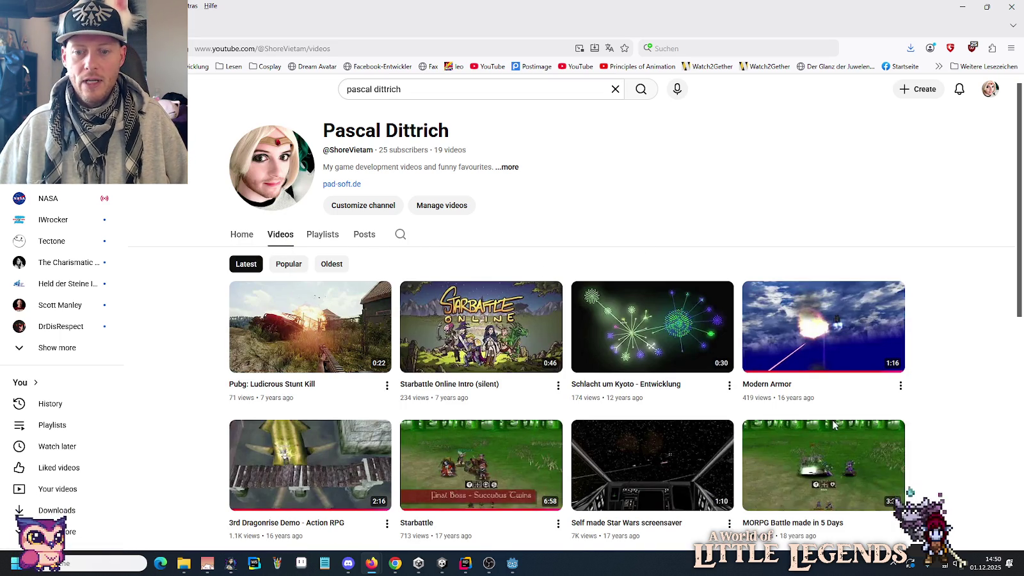
Scroll the channel's videos and open 'MORPG Battle made in 5 Days'.
{"action": "scroll", "coordinate": [921, 448], "scroll_direction": "down", "scroll_amount": 3}
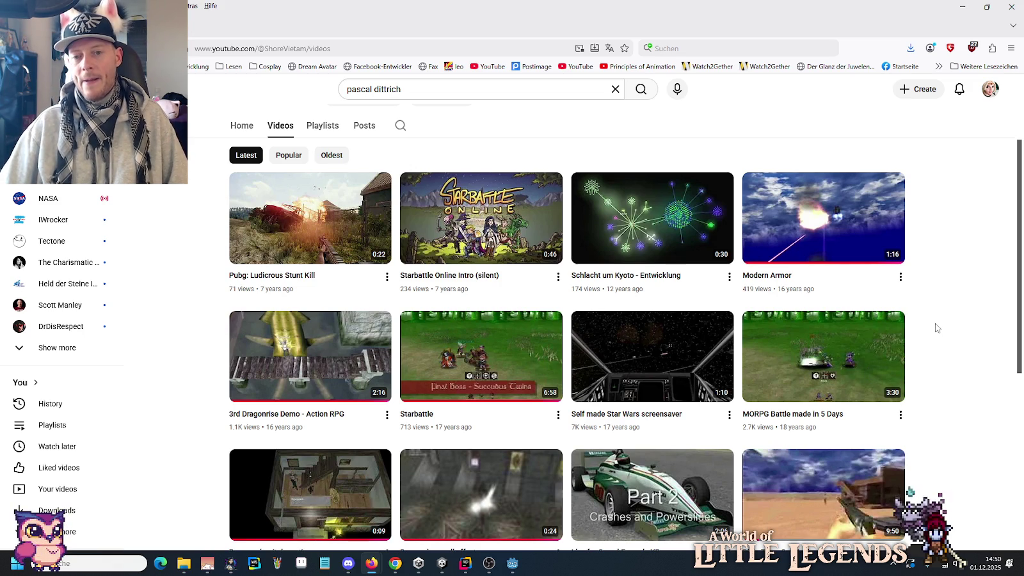
{"action": "left_click", "coordinate": [864, 352]}
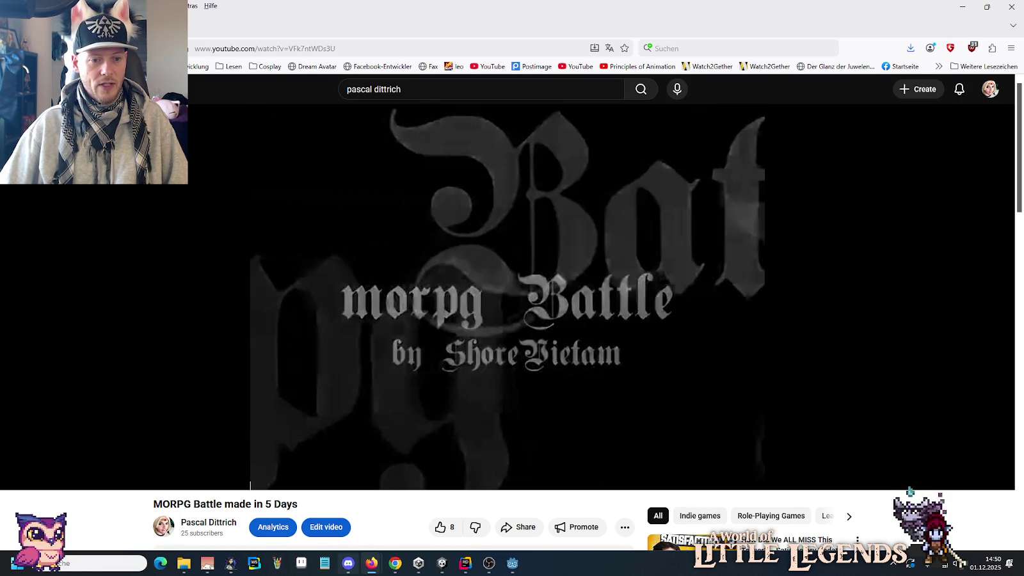
Pause the background music in the other browser's music player tab.
{"action": "left_click", "coordinate": [395, 563]}
{"action": "key", "text": "ctrl+1"}
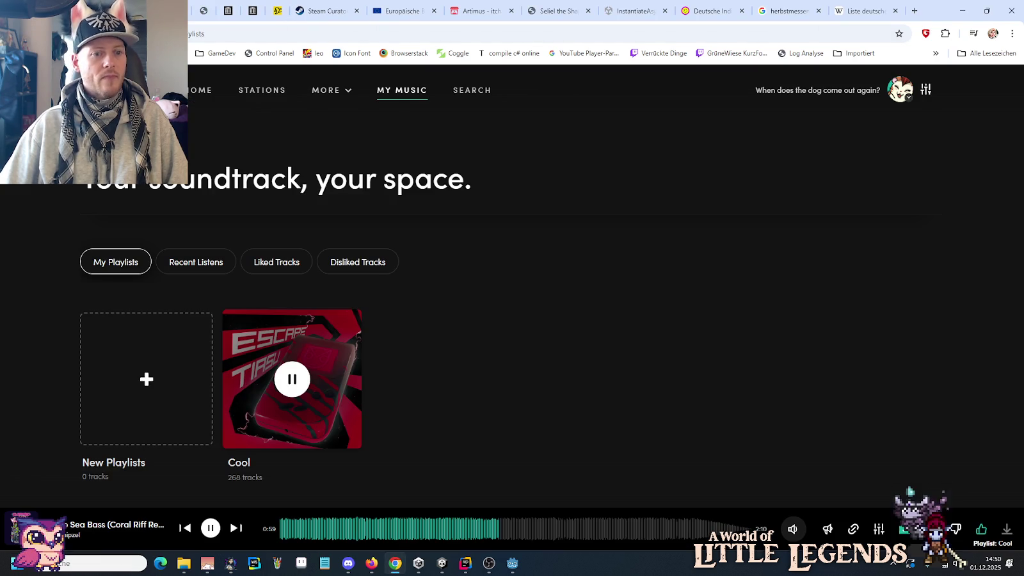
{"action": "left_click", "coordinate": [210, 528]}
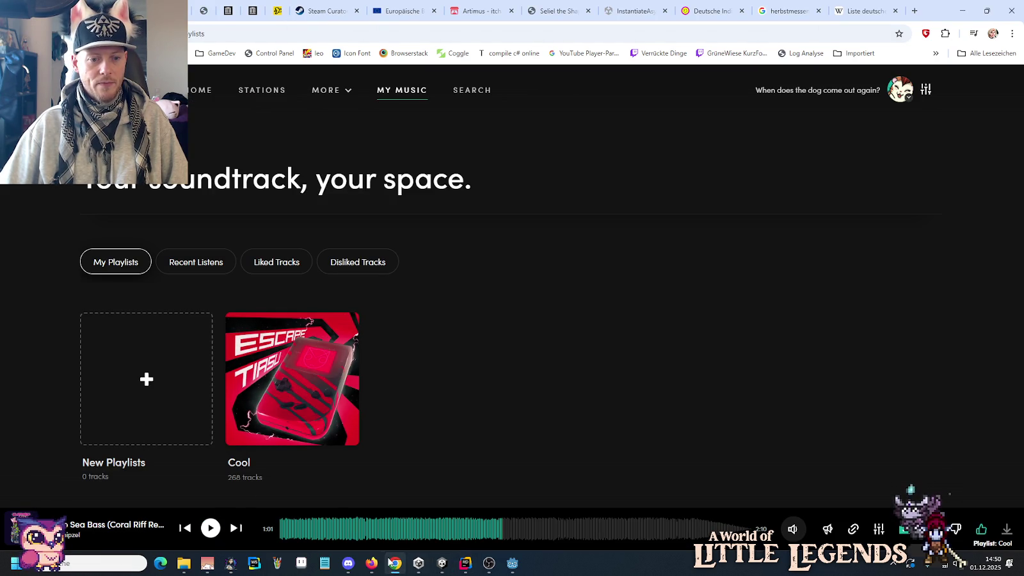
Return to the MORPG Battle video and lower its volume slightly.
{"action": "mouse_move", "coordinate": [371, 563]}
{"action": "left_click", "coordinate": [417, 517]}
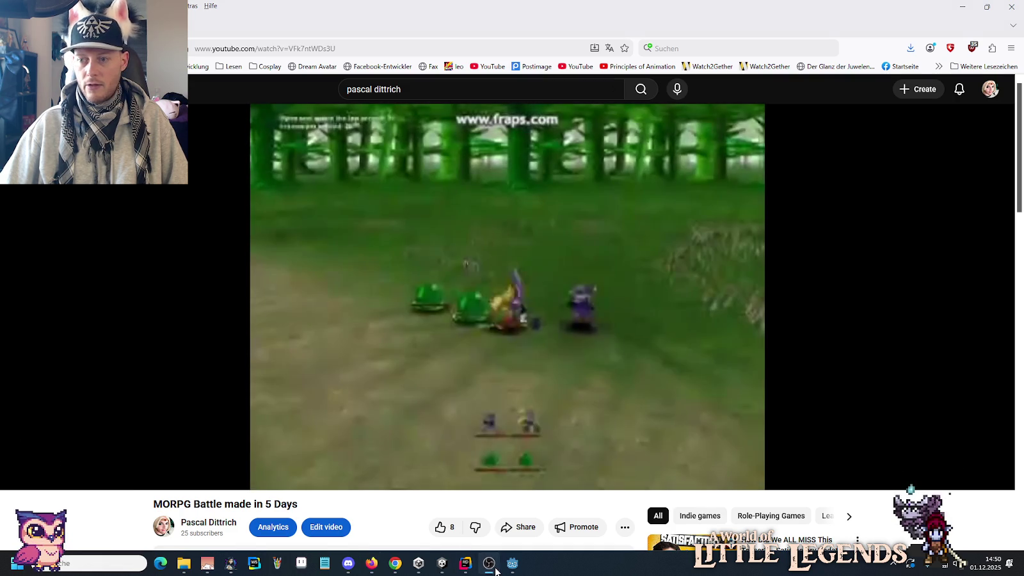
{"action": "left_click_drag", "start_coordinate": [96, 469], "coordinate": [92, 469]}
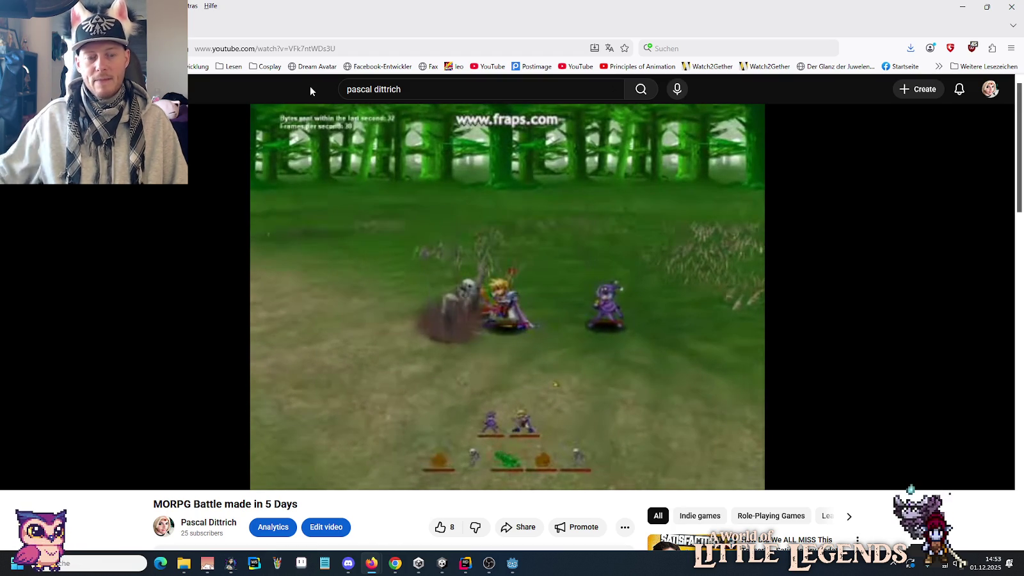
Let the MORPG Battle video play to its 'Thanks for watching' card, then return to the channel's videos.
{"action": "mouse_move", "coordinate": [471, 245]}
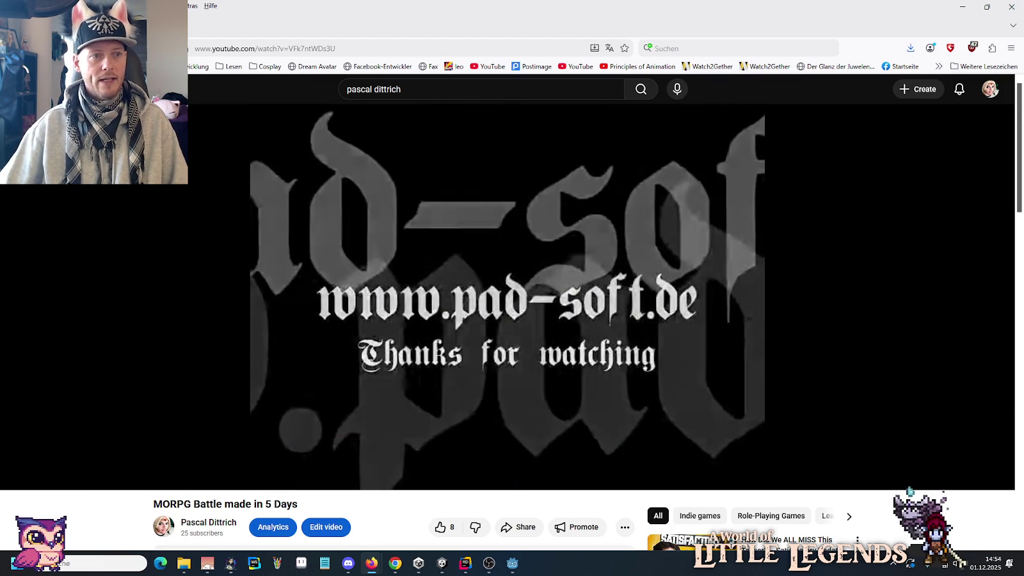
{"action": "scroll", "coordinate": [205, 416], "scroll_direction": "down", "scroll_amount": 2}
{"action": "left_click", "coordinate": [206, 416]}
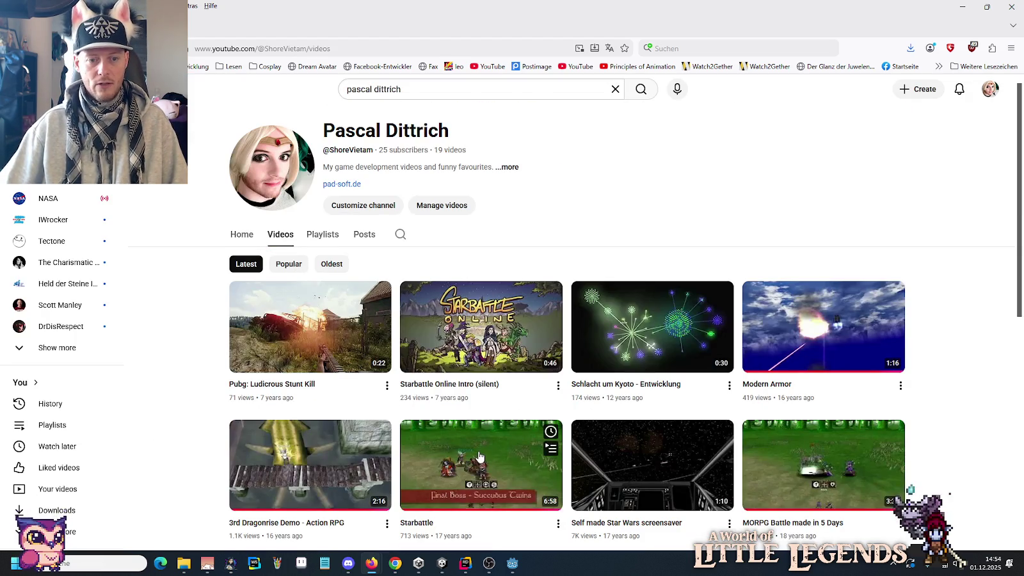
Open the Starbattle video and skip ahead to its forest battle gameplay around 4:34.
{"action": "left_click", "coordinate": [479, 453]}
{"action": "left_click", "coordinate": [402, 438]}
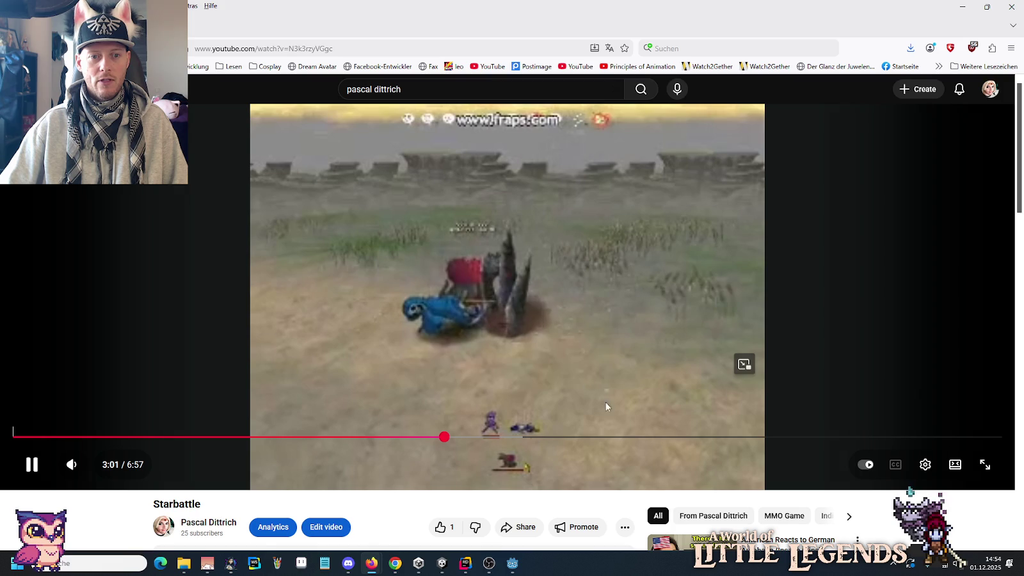
{"action": "left_click", "coordinate": [568, 436]}
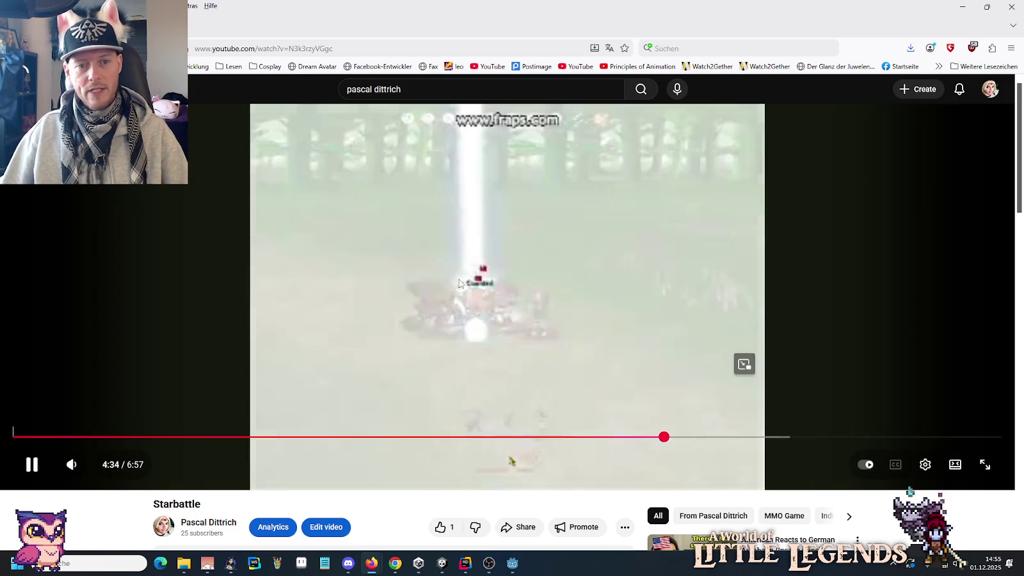
Pause the Starbattle video and switch to the music player window.
{"action": "left_click", "coordinate": [533, 274]}
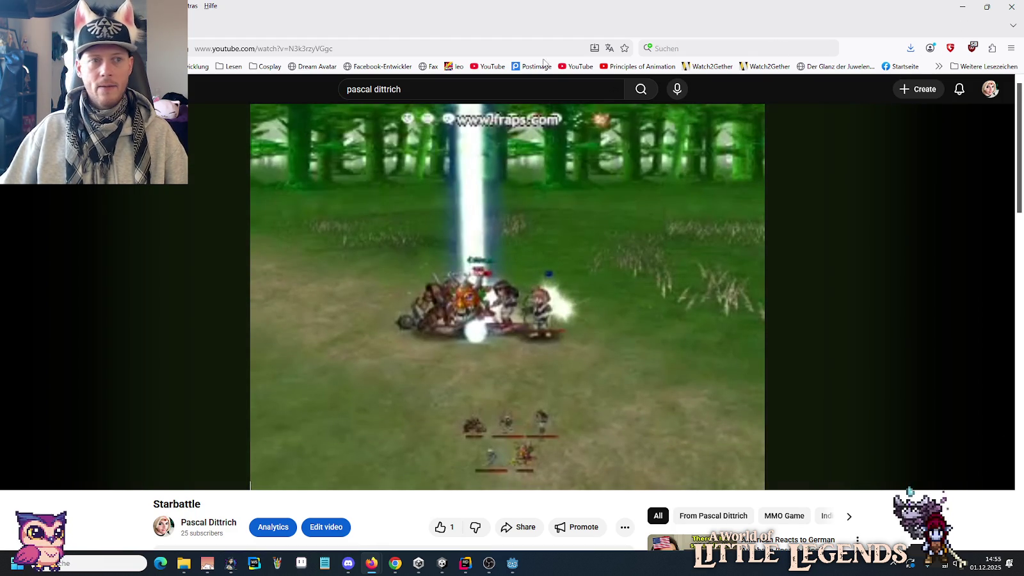
{"action": "key", "text": "alt+Tab"}
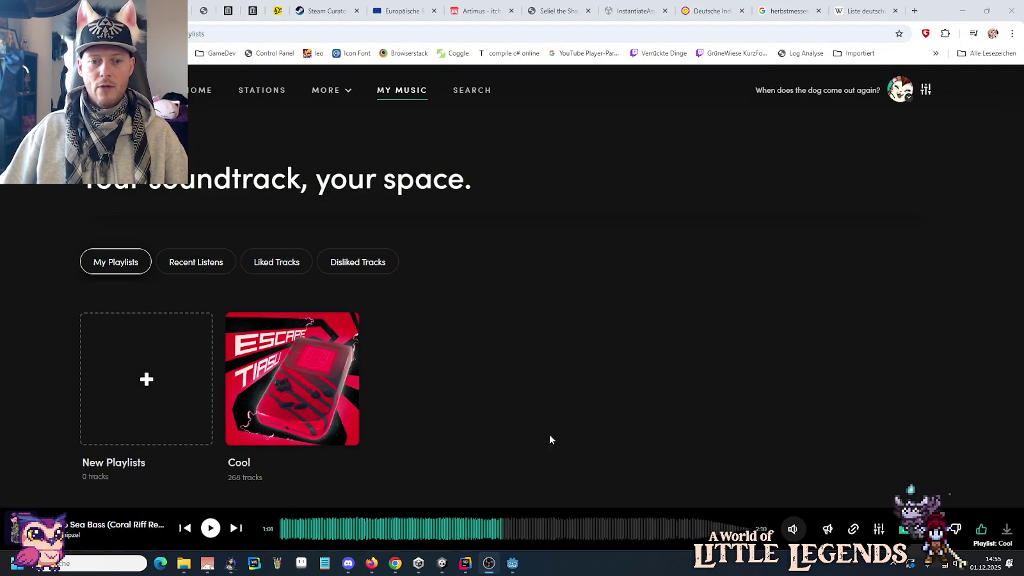
Return to the Godot editor and build and run Starbattle with F5.
{"action": "left_click", "coordinate": [512, 563]}
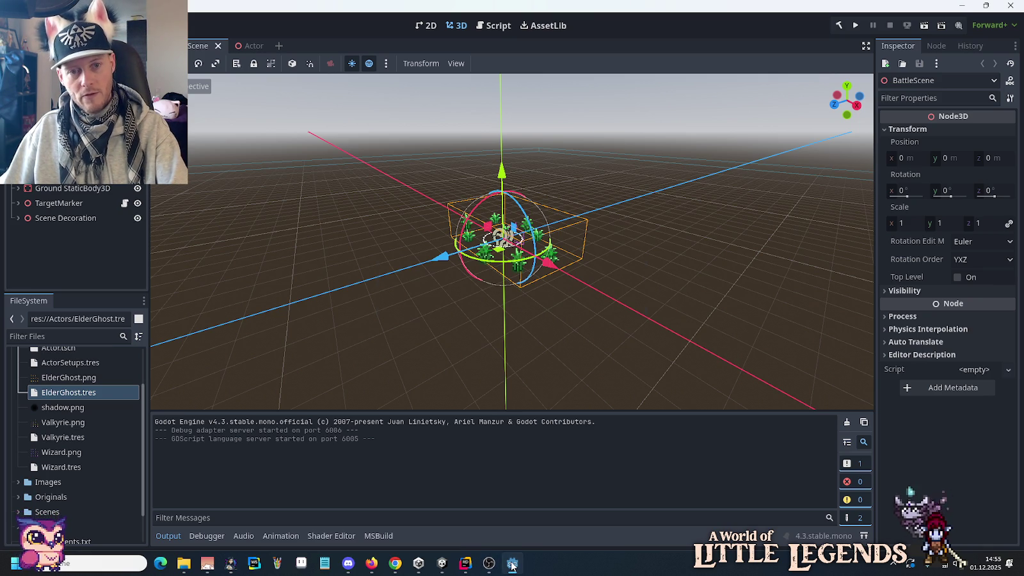
{"action": "key", "text": "F5"}
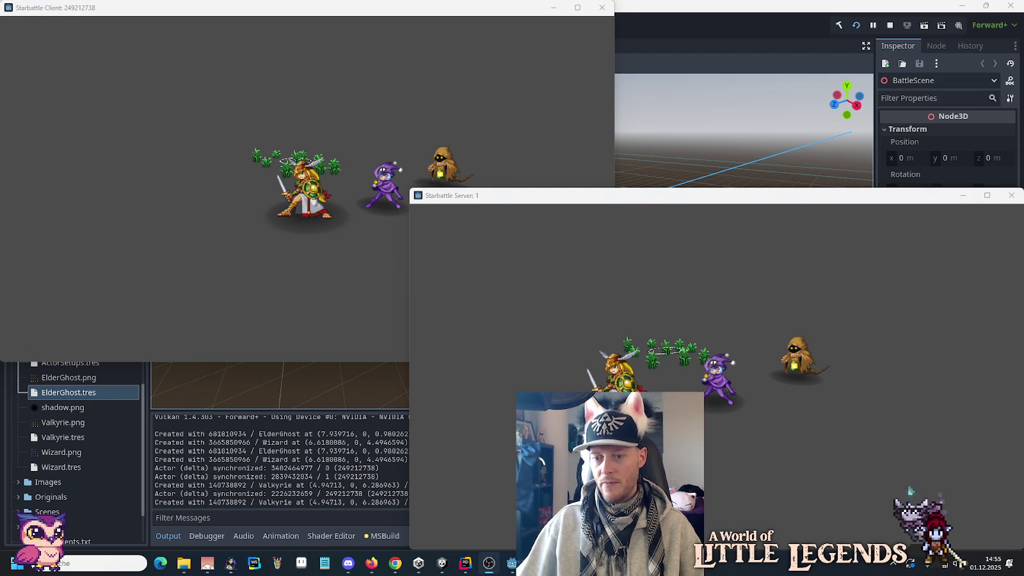
Test targeting by clicking empty ground, the Valkyrie and the ElderGhost in the client and server games.
{"action": "left_click", "coordinate": [679, 393]}
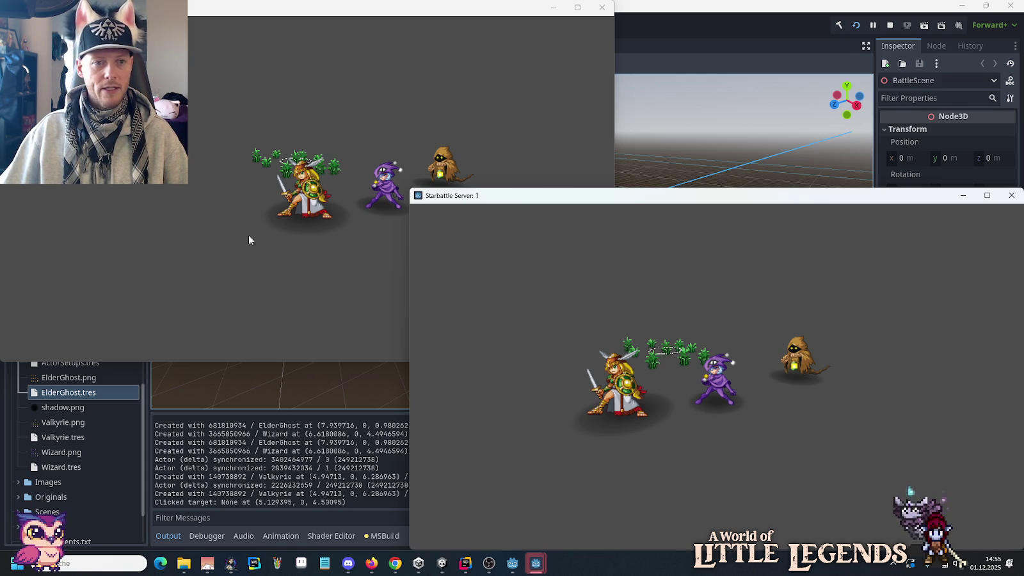
{"action": "left_click", "coordinate": [329, 252]}
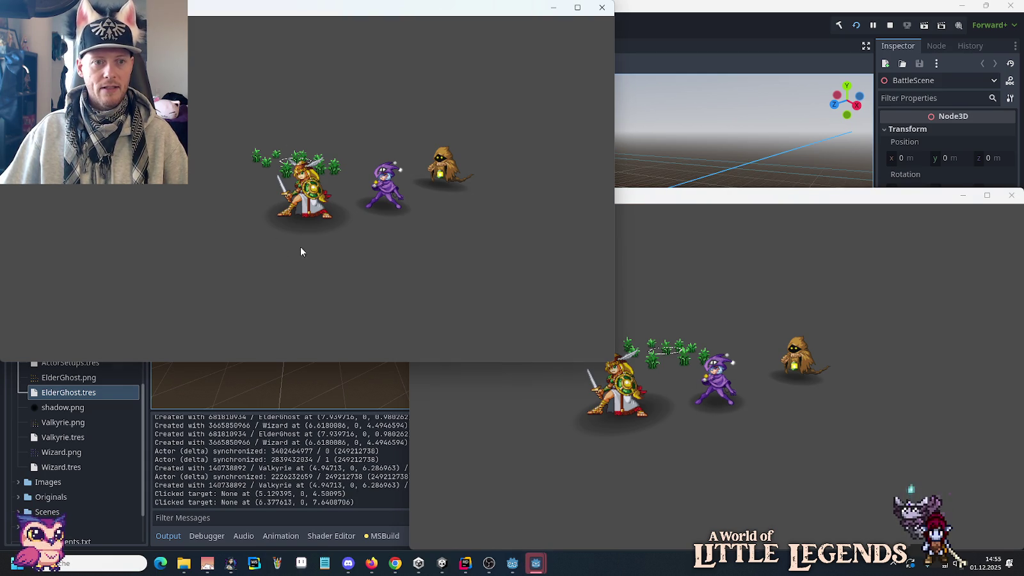
{"action": "left_click", "coordinate": [772, 437]}
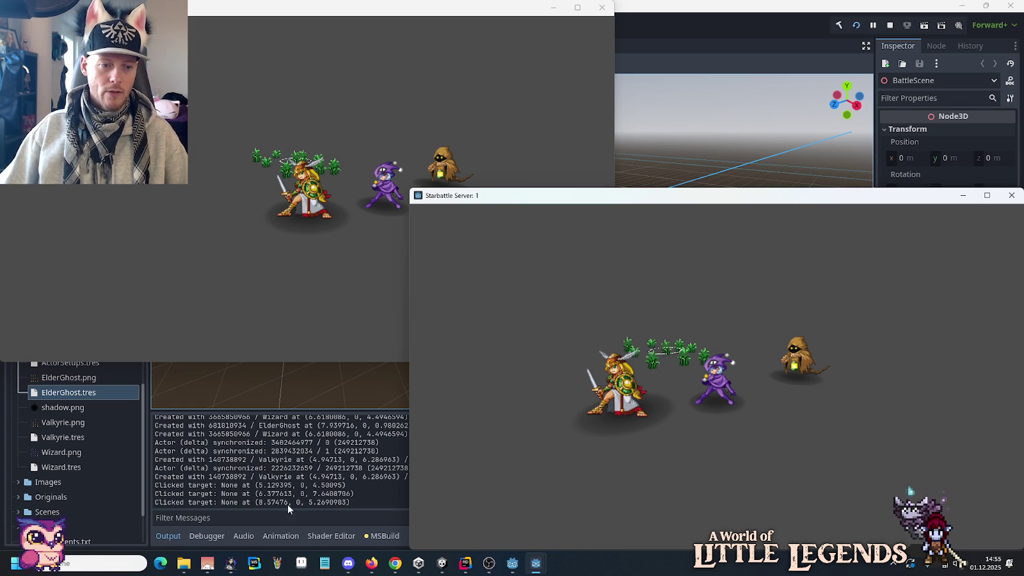
{"action": "left_click", "coordinate": [616, 393]}
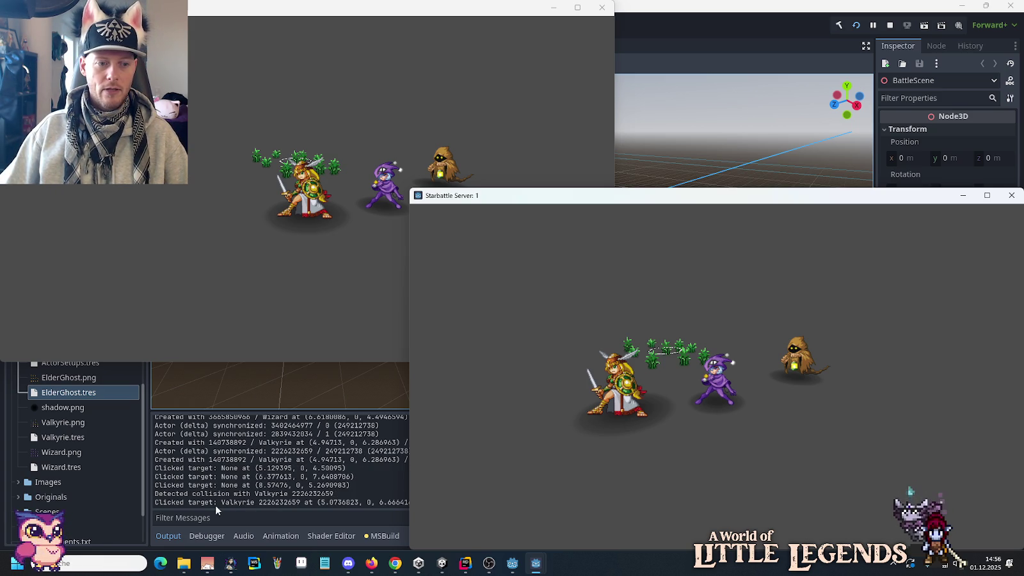
{"action": "left_click", "coordinate": [792, 387]}
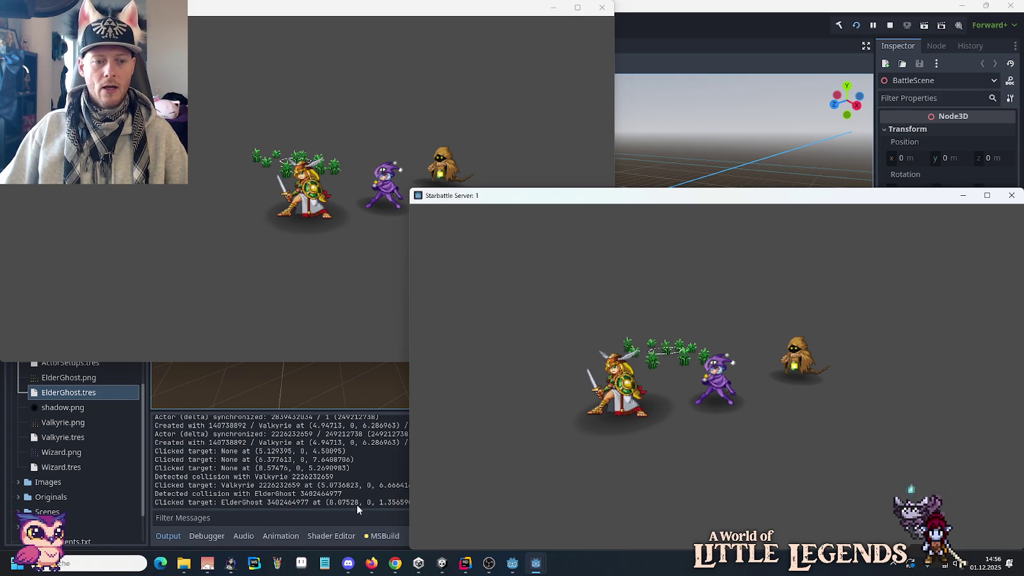
{"action": "left_click", "coordinate": [804, 428]}
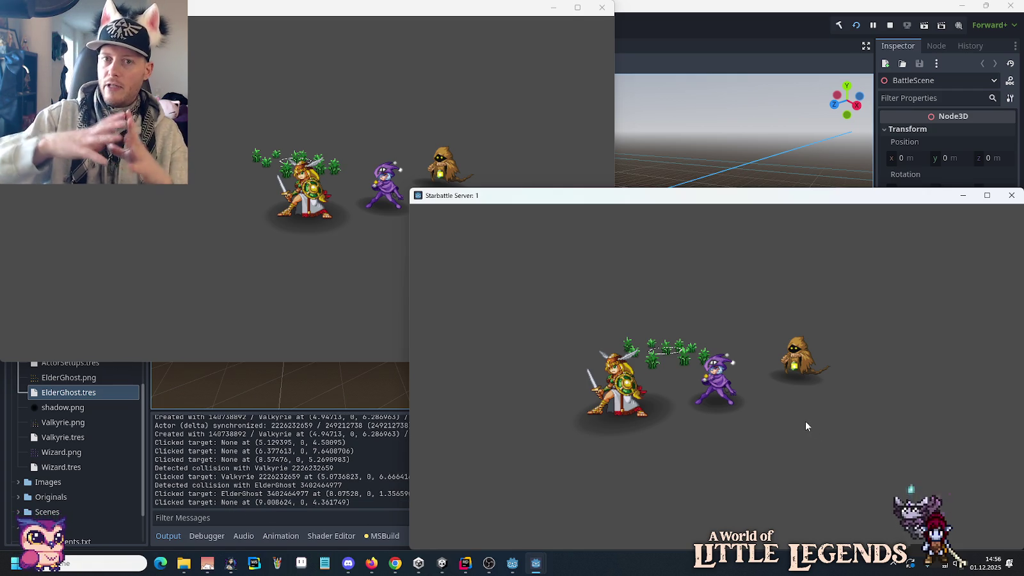
{"action": "left_click", "coordinate": [395, 563]}
Start the Cool playlist, minimize the browser, and click empty ground in the server game.
{"action": "left_click", "coordinate": [211, 528]}
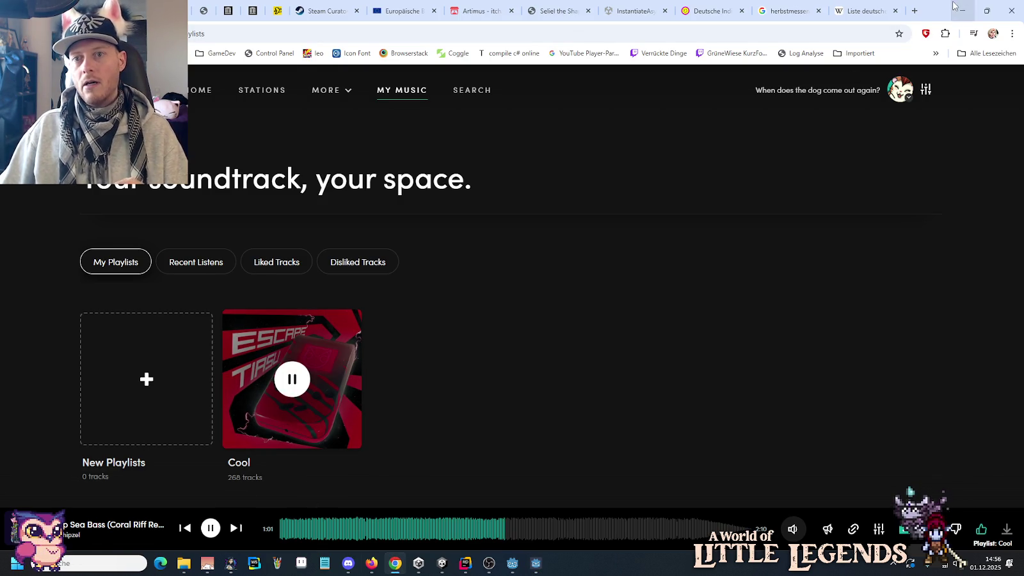
{"action": "left_click", "coordinate": [962, 10]}
{"action": "left_click", "coordinate": [721, 440]}
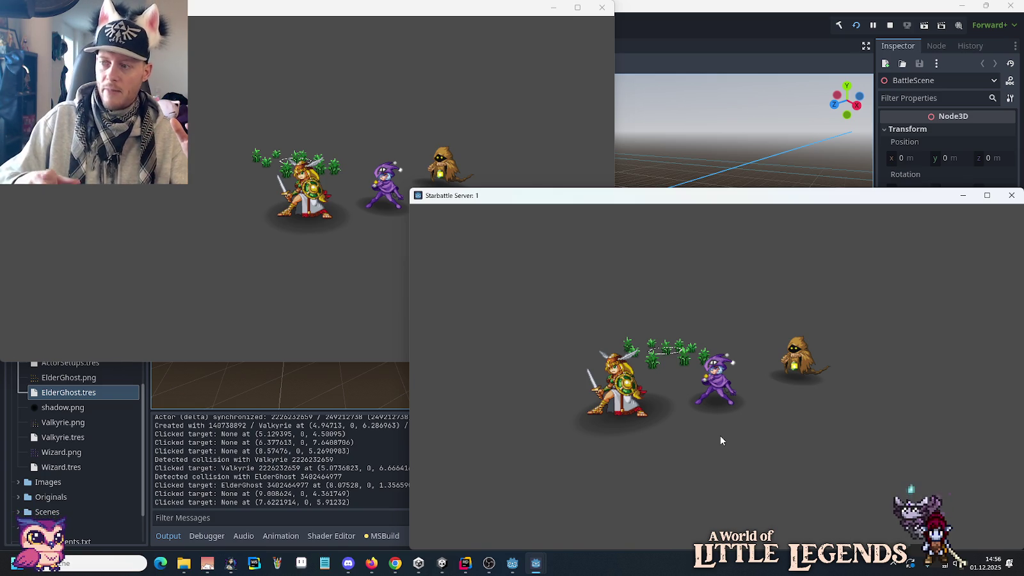
Click empty ground spots in the server window until the character walks, last to (6.78, 0, 7.10).
{"action": "left_click", "coordinate": [768, 414]}
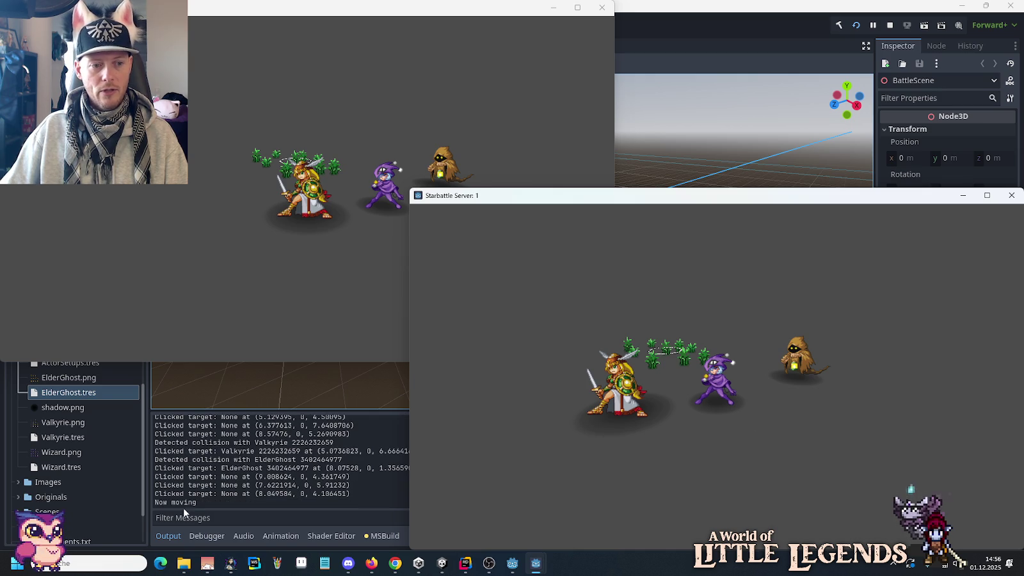
{"action": "left_click", "coordinate": [787, 417]}
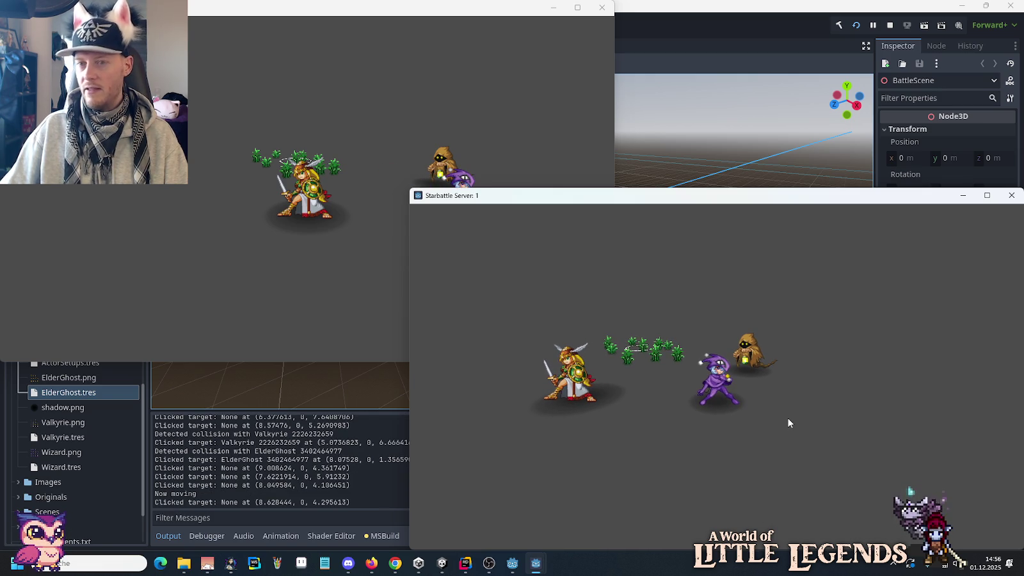
{"action": "left_click", "coordinate": [589, 433]}
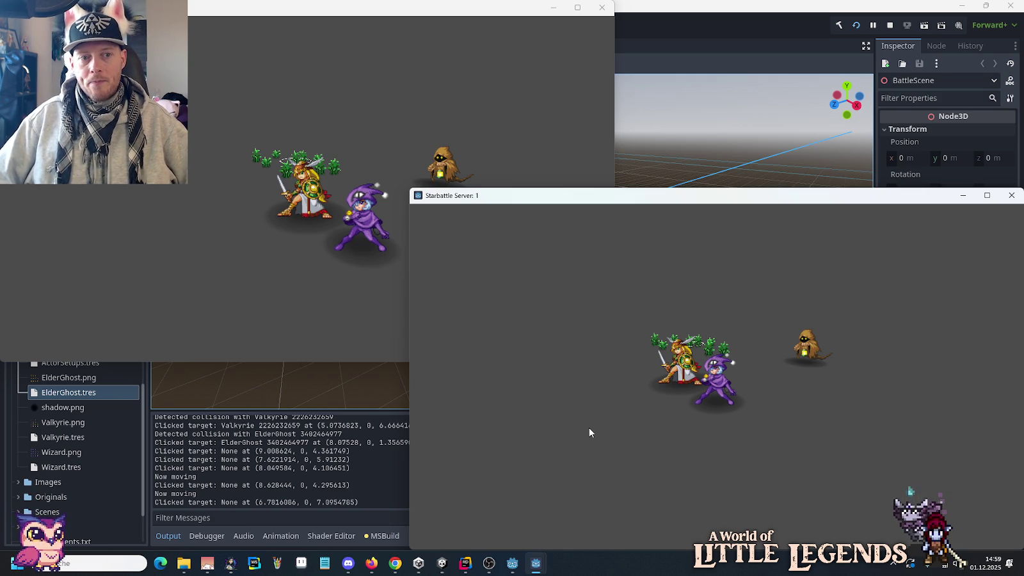
Bring the code editor back to the front once the wizard stands beside the Valkyrie.
{"action": "left_click", "coordinate": [465, 563]}
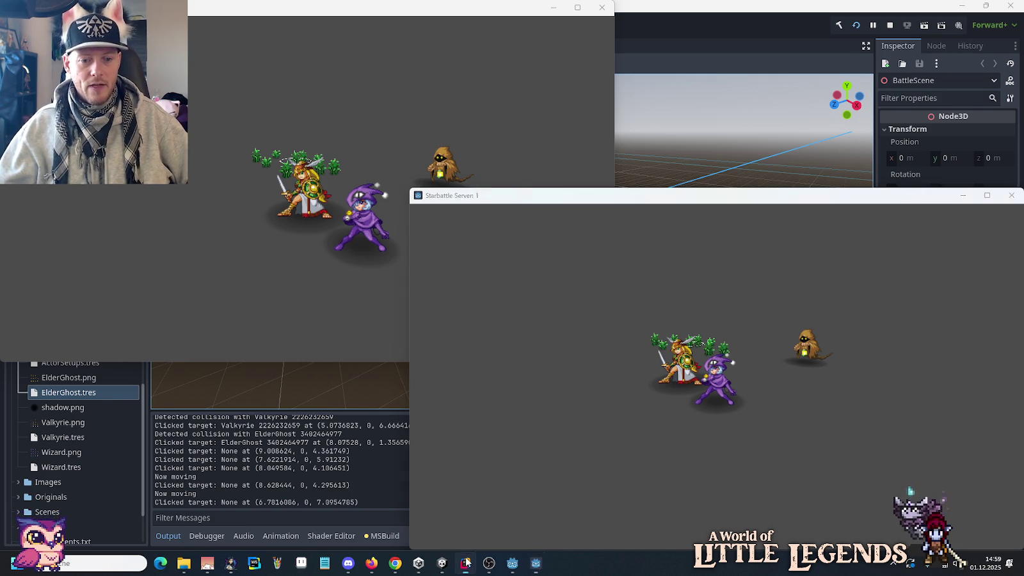
Open the Starbattle solution from Rider's recent solutions and scroll ActorSpawner.cs.
{"action": "key", "text": "alt+f"}
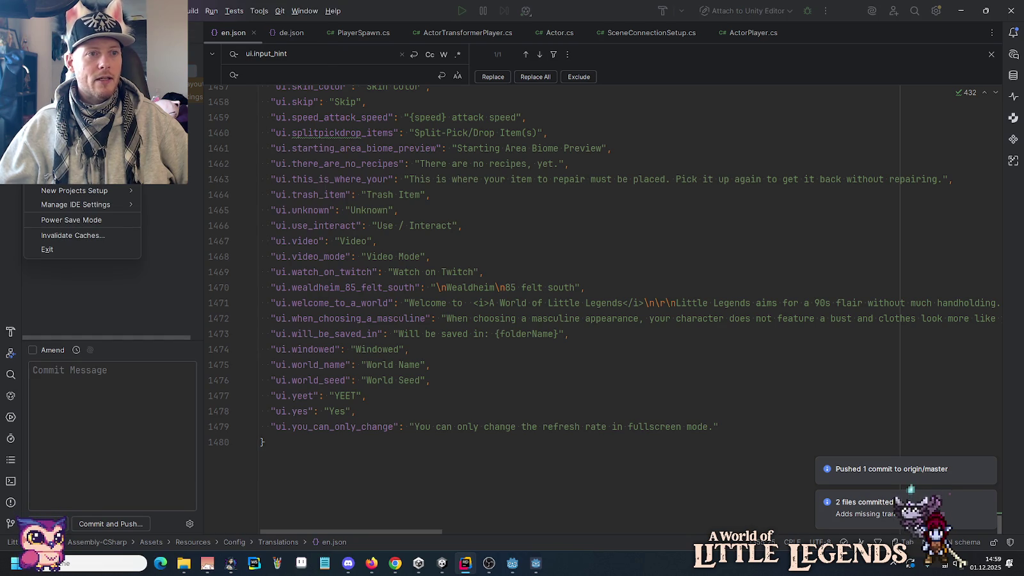
{"action": "left_click", "coordinate": [227, 74]}
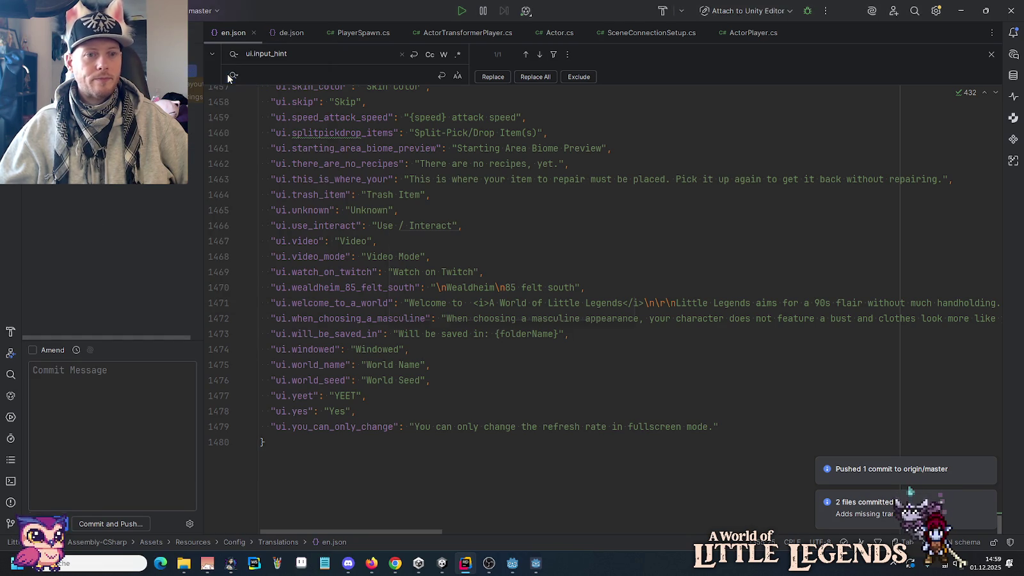
{"action": "left_click", "coordinate": [476, 309]}
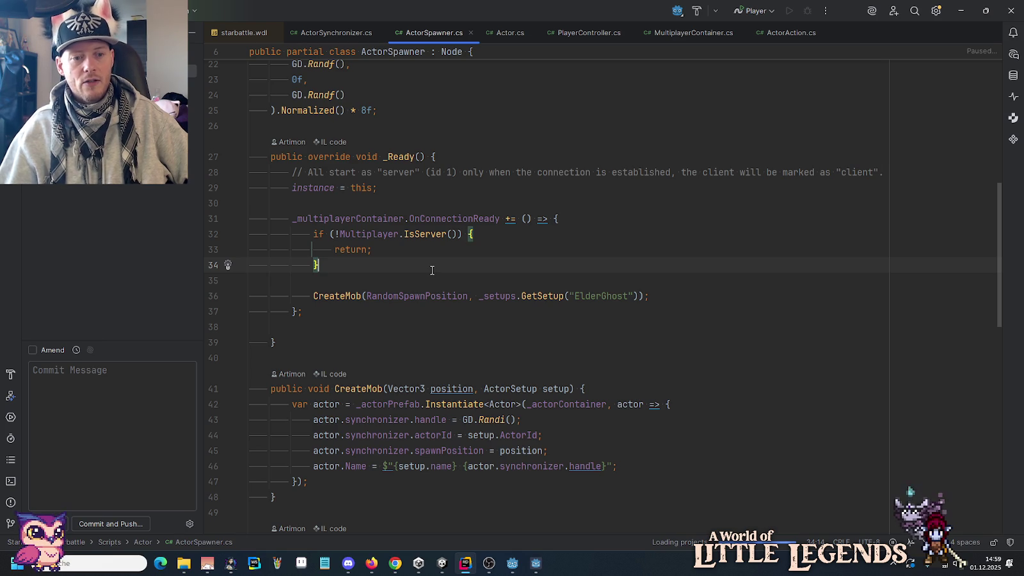
{"action": "scroll", "coordinate": [432, 270], "scroll_direction": "down", "scroll_amount": 10}
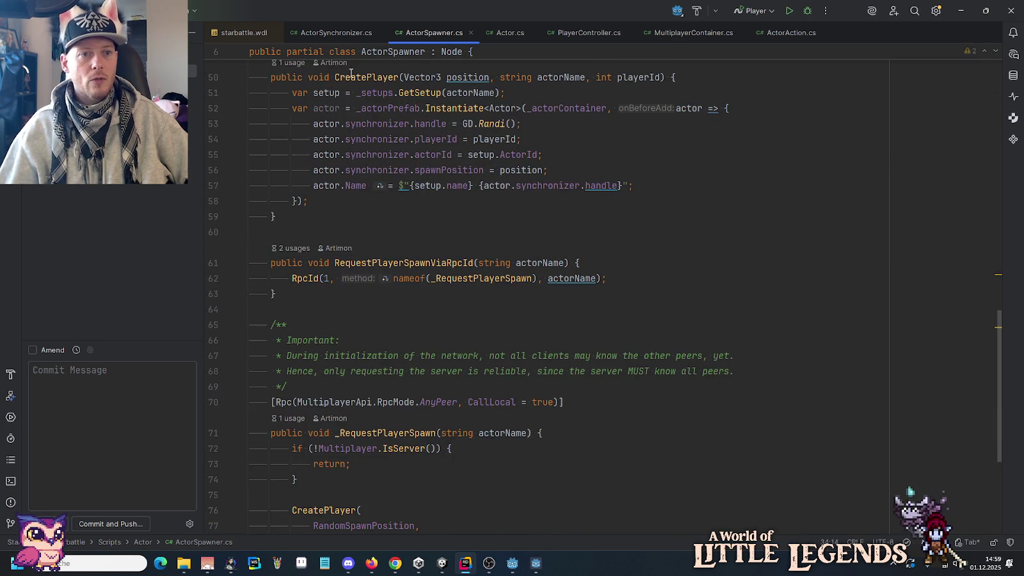
In MultiplayerContainer.cs, inspect the server's Wizard spawn request and usages of RequestPlayerSpawnViaRpcId.
{"action": "left_click", "coordinate": [675, 34]}
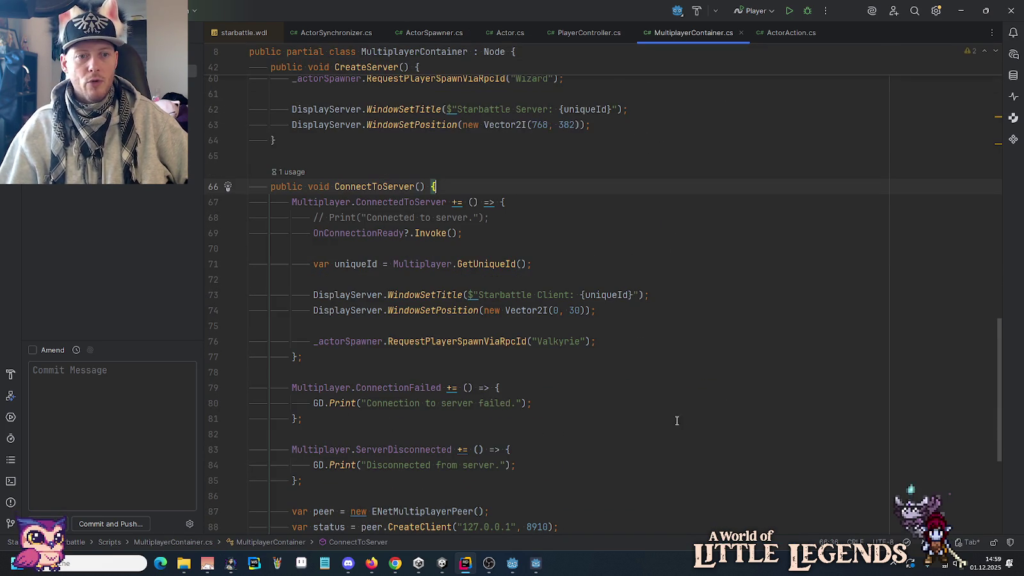
{"action": "scroll", "coordinate": [678, 423], "scroll_direction": "down", "scroll_amount": 3}
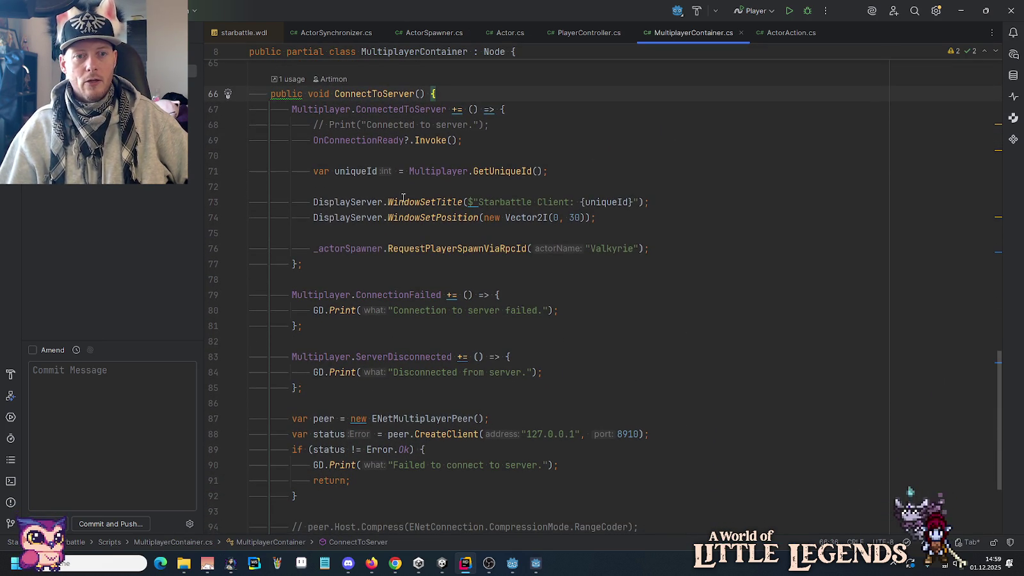
{"action": "scroll", "coordinate": [440, 176], "scroll_direction": "up", "scroll_amount": 6}
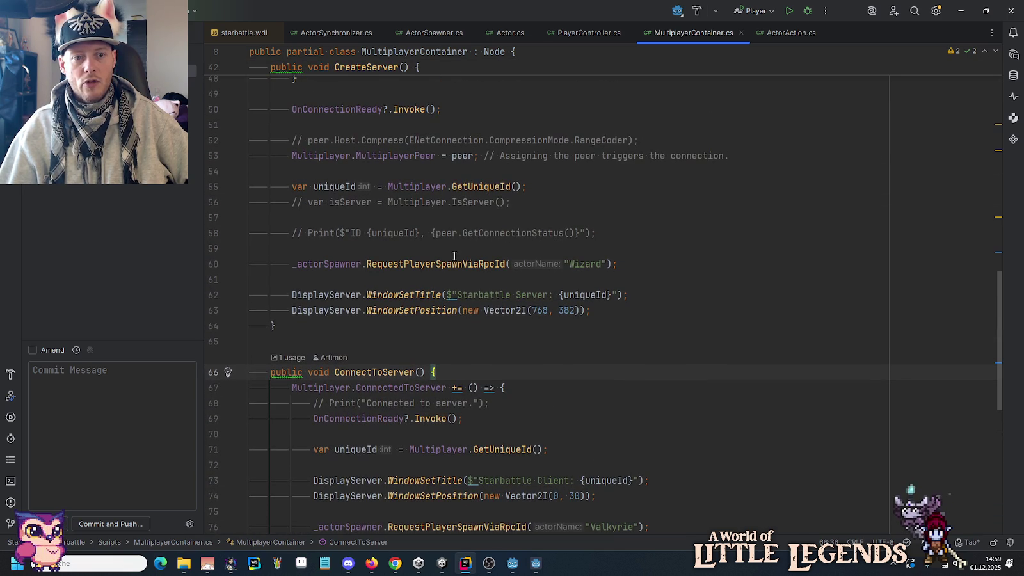
{"action": "left_click", "coordinate": [298, 264]}
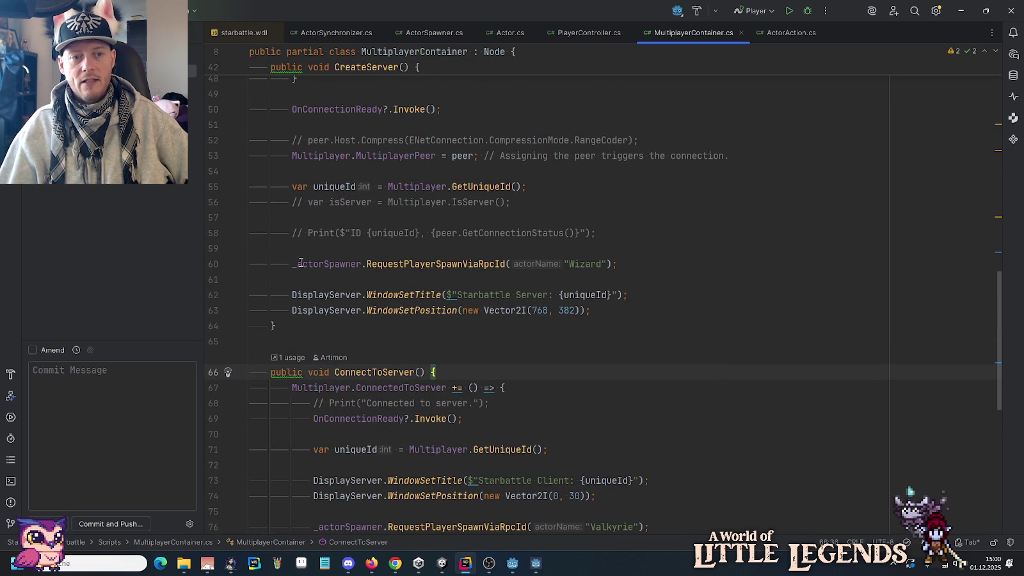
{"action": "left_click", "coordinate": [421, 264]}
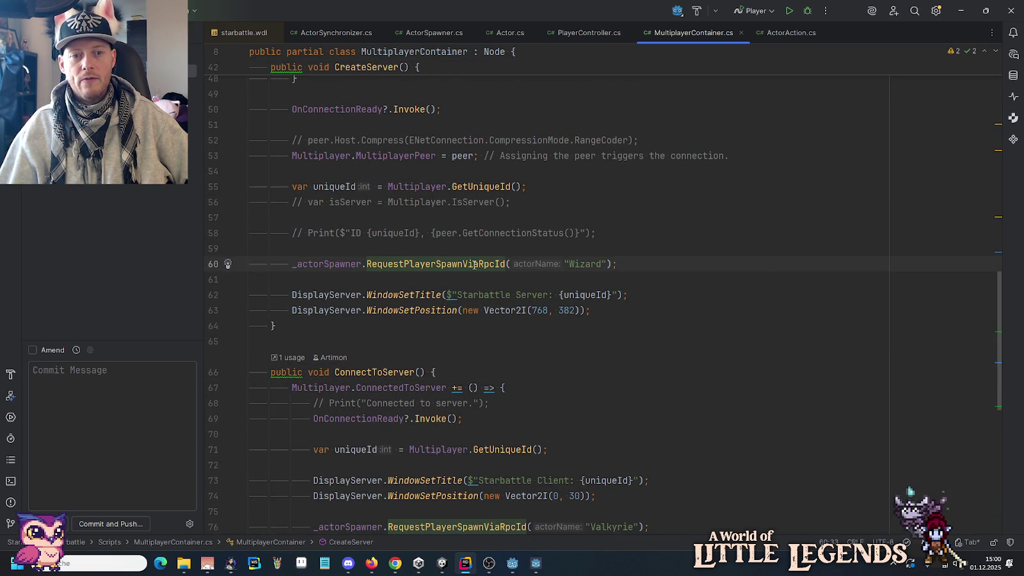
{"action": "mouse_move", "coordinate": [477, 263]}
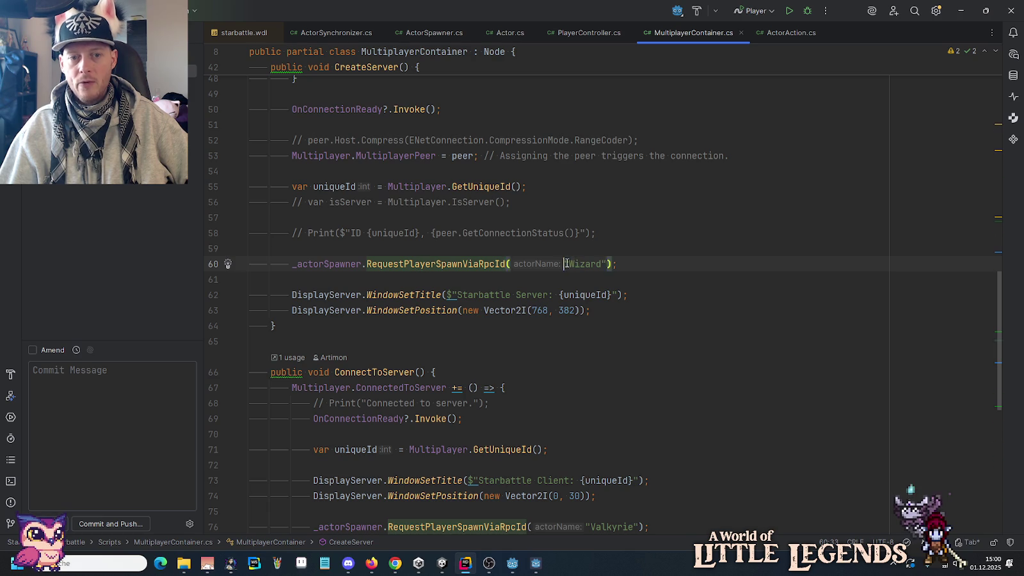
Review the client's "Valkyrie" spawn request, then jump to the RequestPlayerSpawnViaRpcId definition.
{"action": "left_click", "coordinate": [619, 294]}
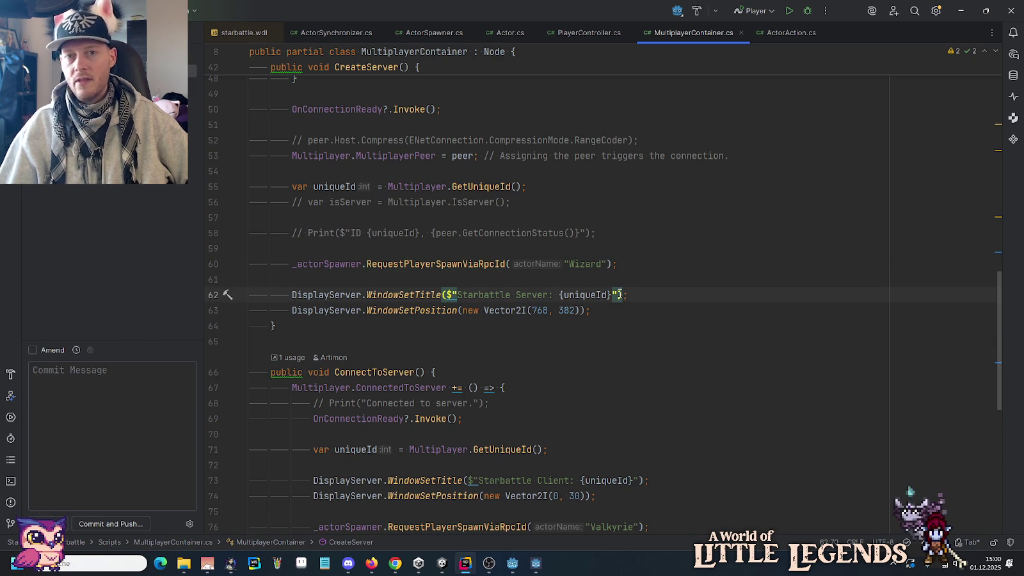
{"action": "scroll", "coordinate": [486, 299], "scroll_direction": "down", "scroll_amount": 7}
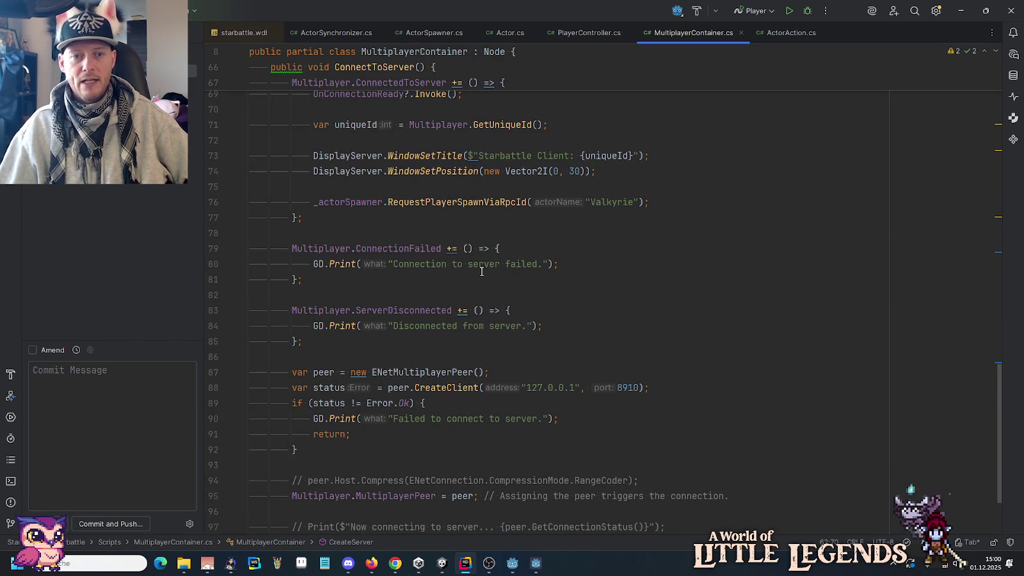
{"action": "left_click", "coordinate": [635, 201]}
{"action": "mouse_move", "coordinate": [645, 201]}
{"action": "left_mouse_down"}
{"action": "mouse_move", "coordinate": [530, 202]}
{"action": "mouse_move", "coordinate": [646, 203]}
{"action": "left_mouse_up"}
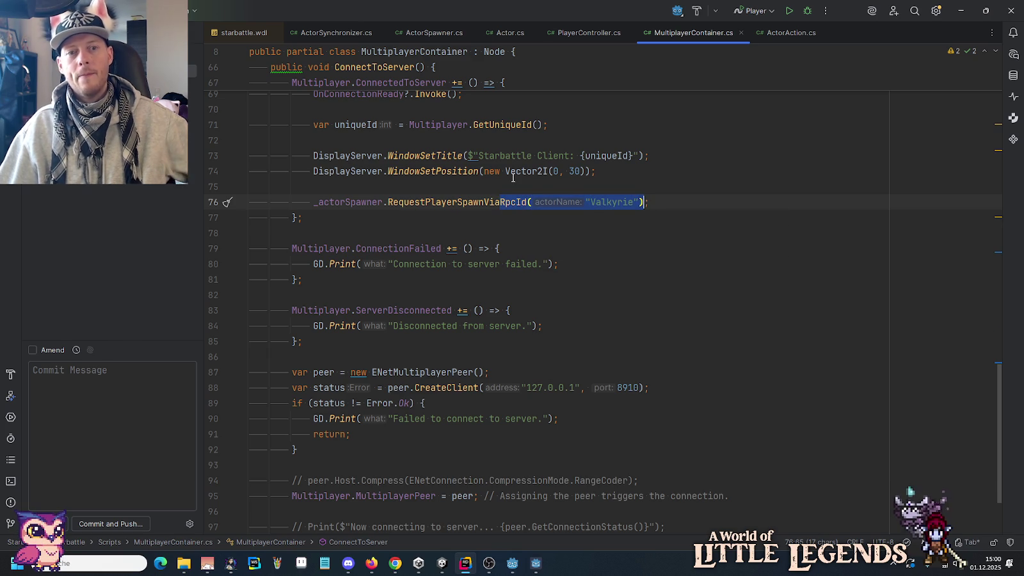
{"action": "left_click", "coordinate": [434, 202], "text": "ctrl"}
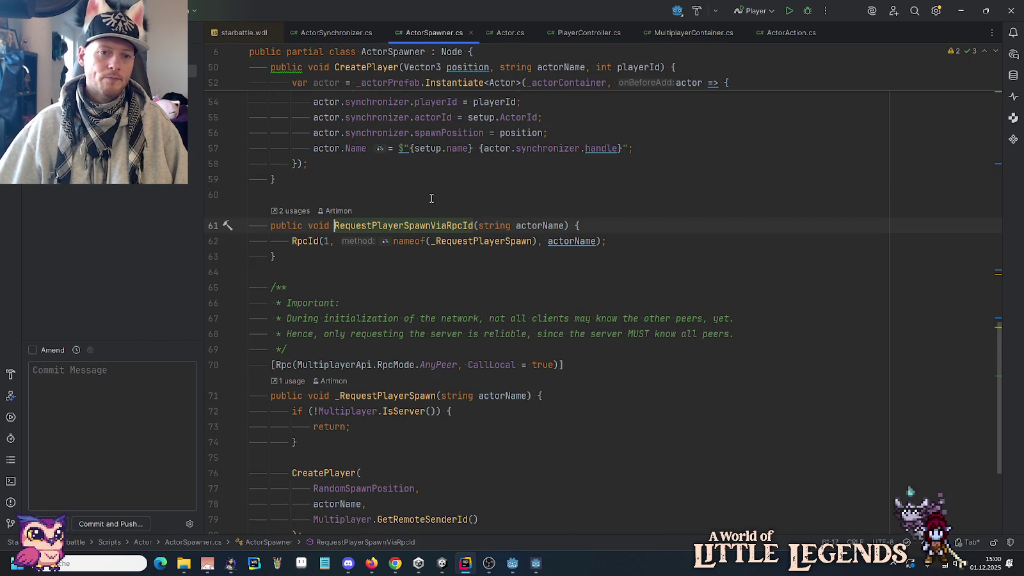
Review RpcId(1), _RequestPlayerSpawn's Rpc attribute with CallLocal = true, and its IsServer check.
{"action": "left_click", "coordinate": [328, 240]}
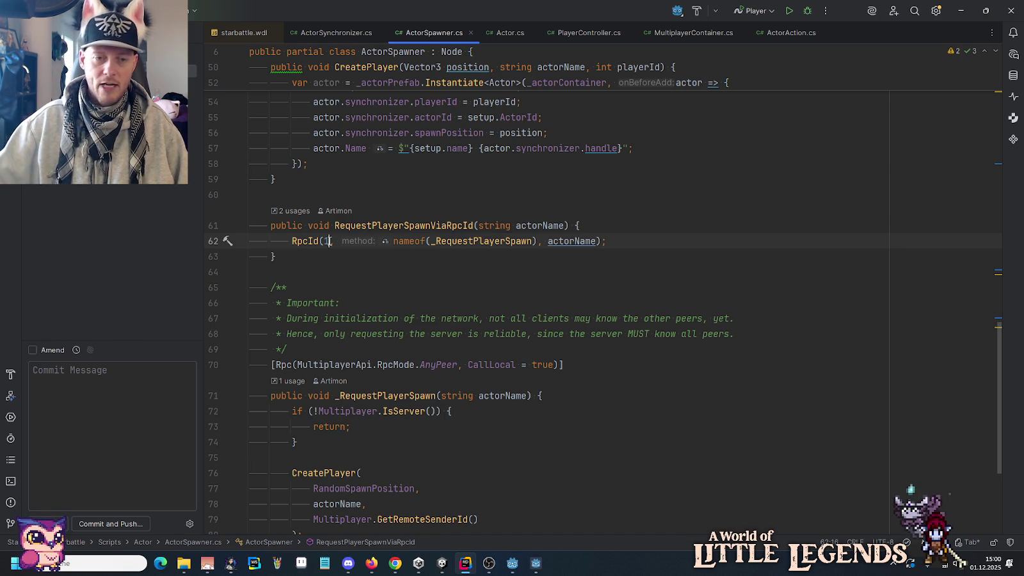
{"action": "left_click", "coordinate": [464, 242]}
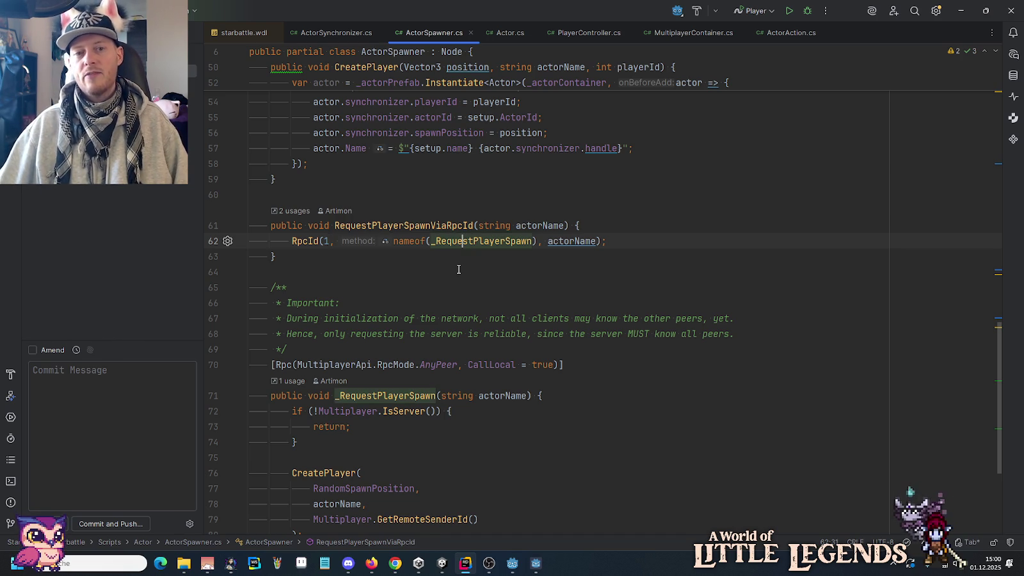
{"action": "scroll", "coordinate": [458, 269], "scroll_direction": "down", "scroll_amount": 5}
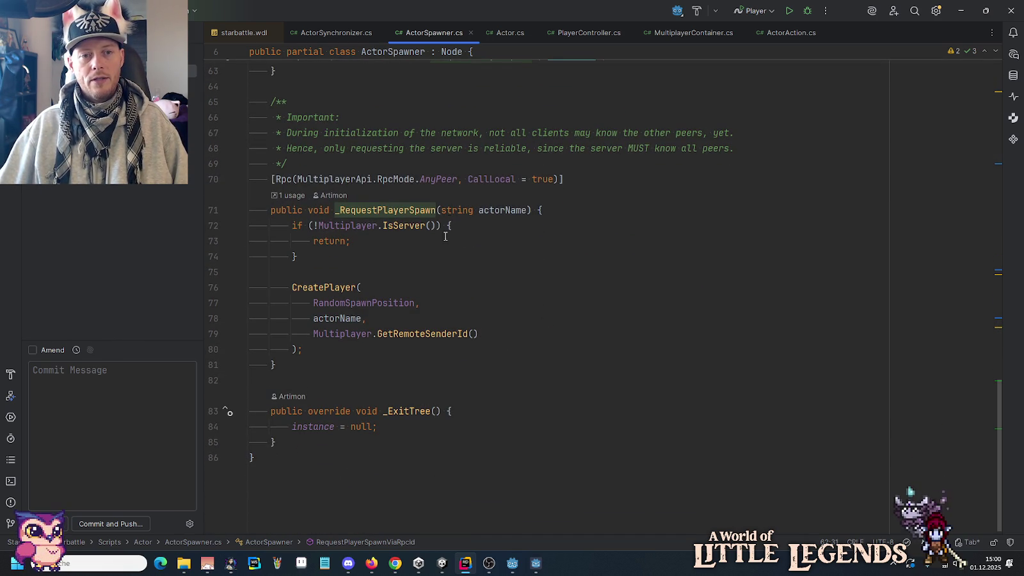
{"action": "left_click_drag", "start_coordinate": [346, 179], "coordinate": [563, 179]}
{"action": "left_click", "coordinate": [561, 179]}
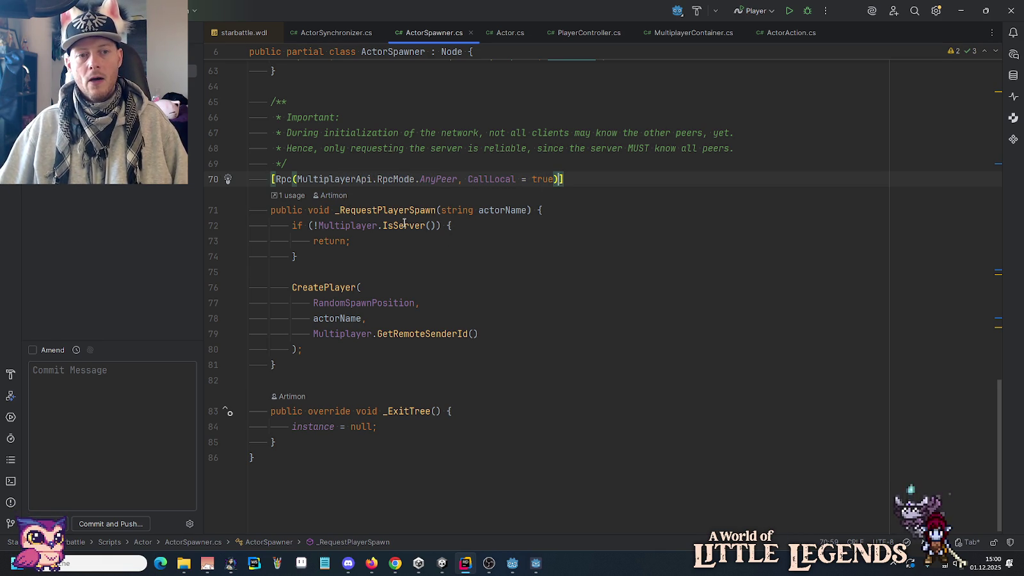
{"action": "left_click_drag", "start_coordinate": [290, 225], "coordinate": [487, 222]}
{"action": "left_click", "coordinate": [488, 220]}
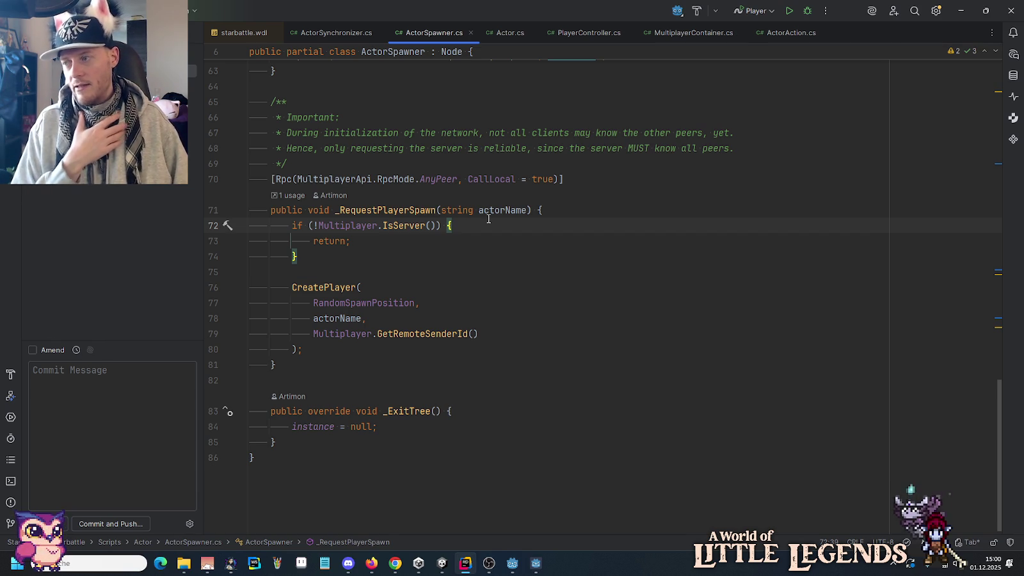
{"action": "left_click_drag", "start_coordinate": [293, 226], "coordinate": [403, 226]}
{"action": "key", "text": "End"}
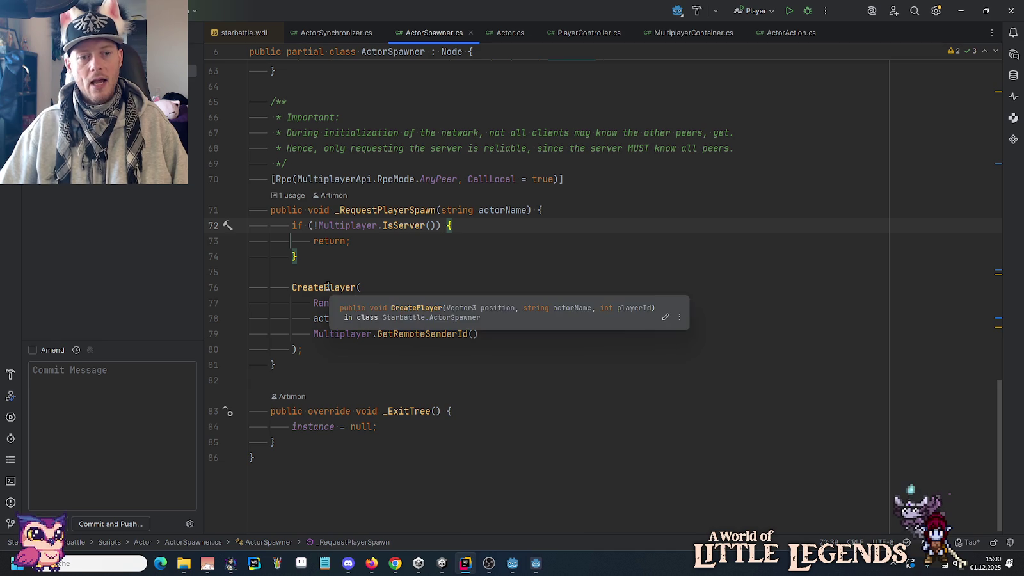
Walk through CreatePlayer's RandomSpawnPosition, actorName and GetRemoteSenderId() arguments, then go to its declaration.
{"action": "left_click", "coordinate": [297, 287]}
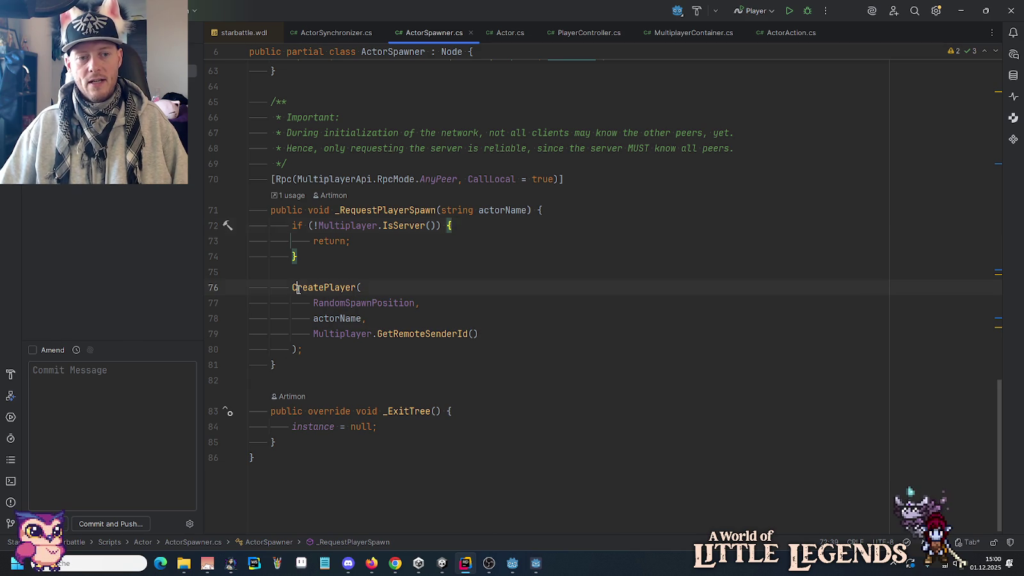
{"action": "left_click", "coordinate": [354, 304]}
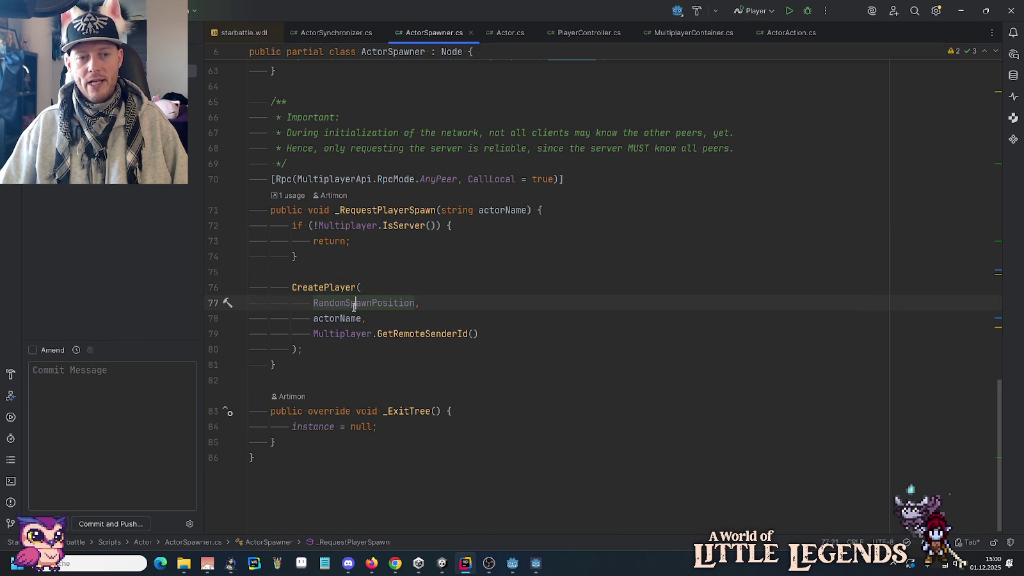
{"action": "left_click", "coordinate": [323, 316]}
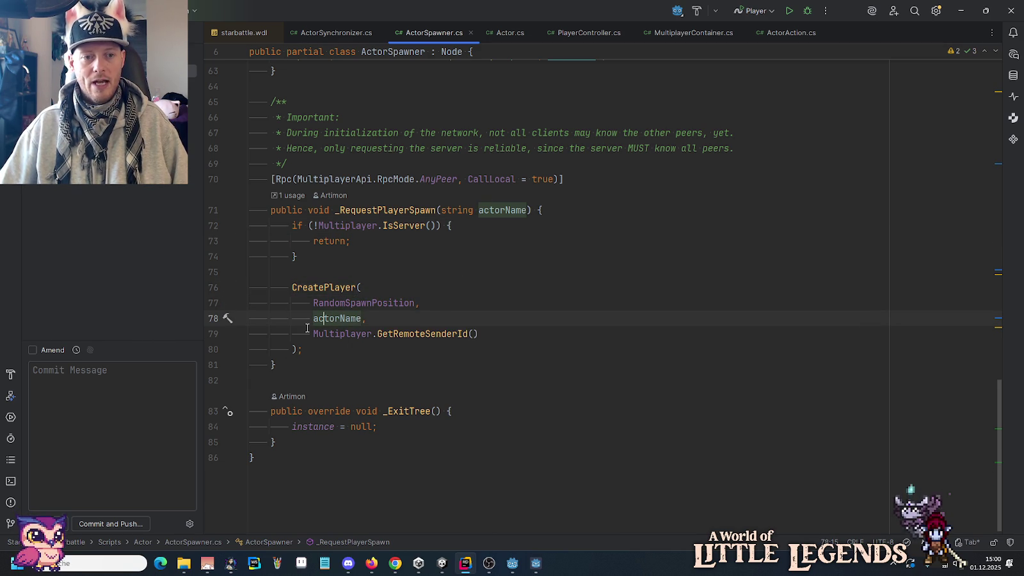
{"action": "mouse_move", "coordinate": [479, 333]}
{"action": "left_mouse_down"}
{"action": "mouse_move", "coordinate": [302, 349]}
{"action": "mouse_move", "coordinate": [313, 333]}
{"action": "left_mouse_up"}
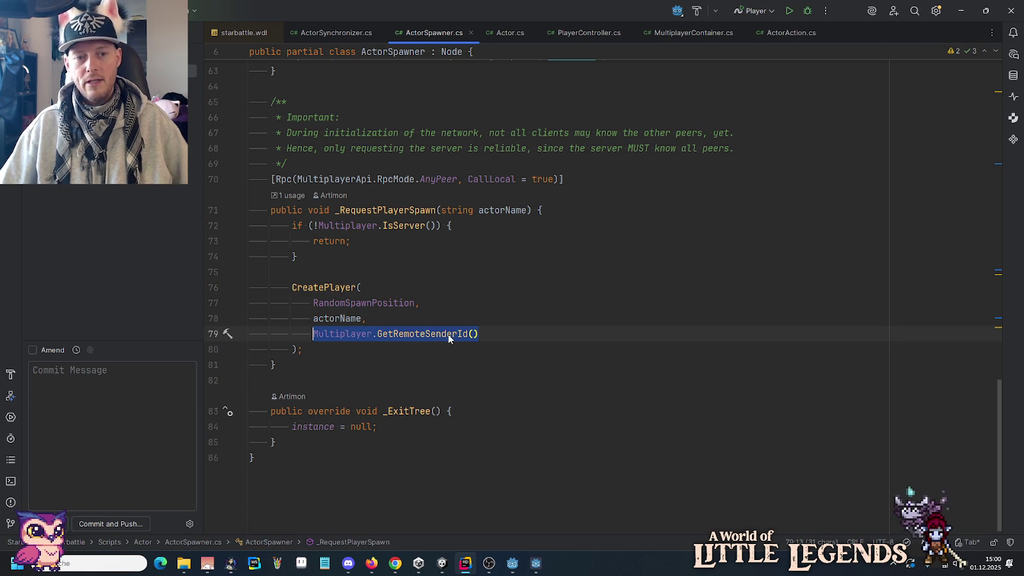
{"action": "left_click", "coordinate": [323, 288], "text": "ctrl"}
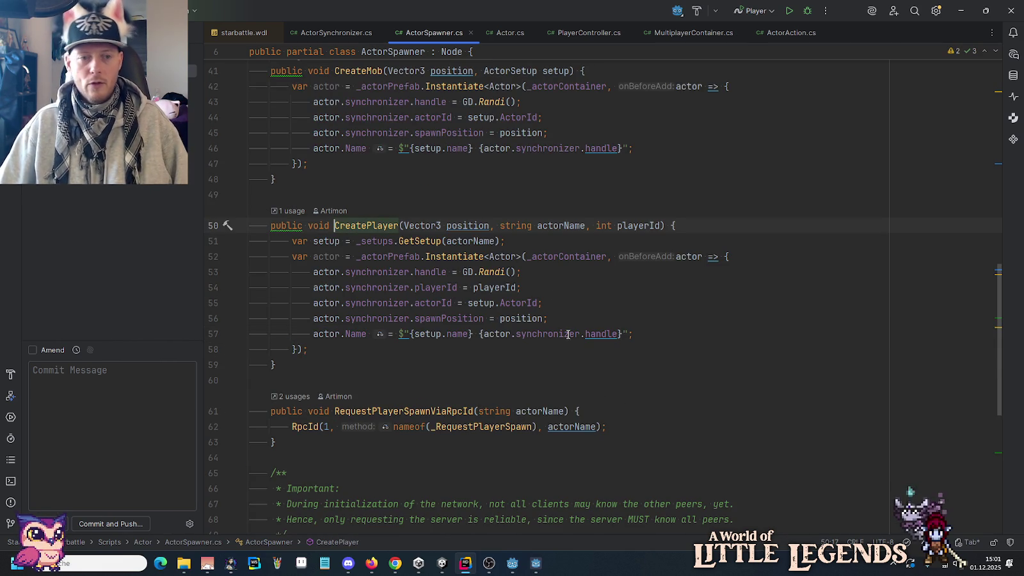
{"action": "left_click", "coordinate": [469, 240]}
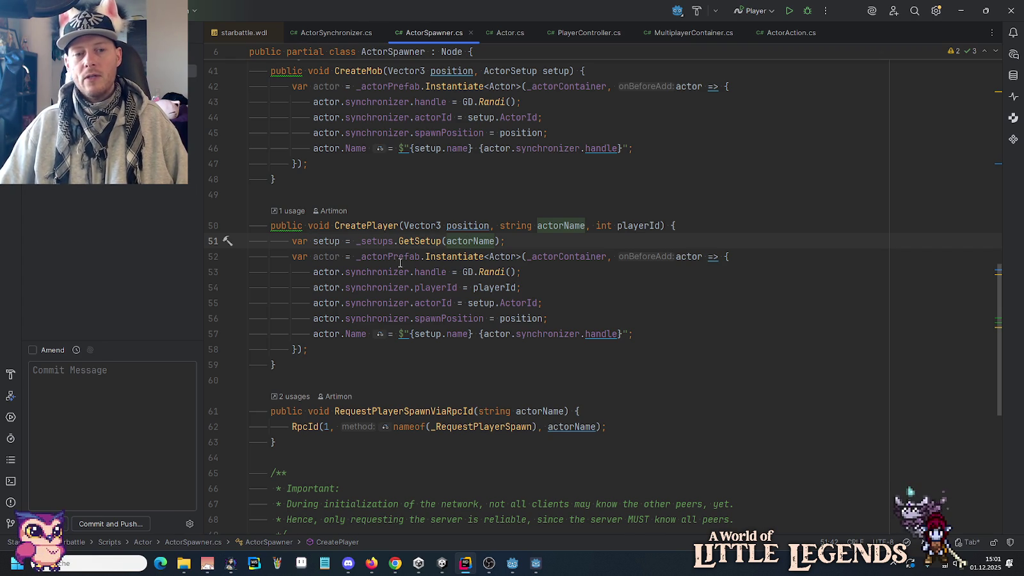
{"action": "left_click", "coordinate": [374, 257]}
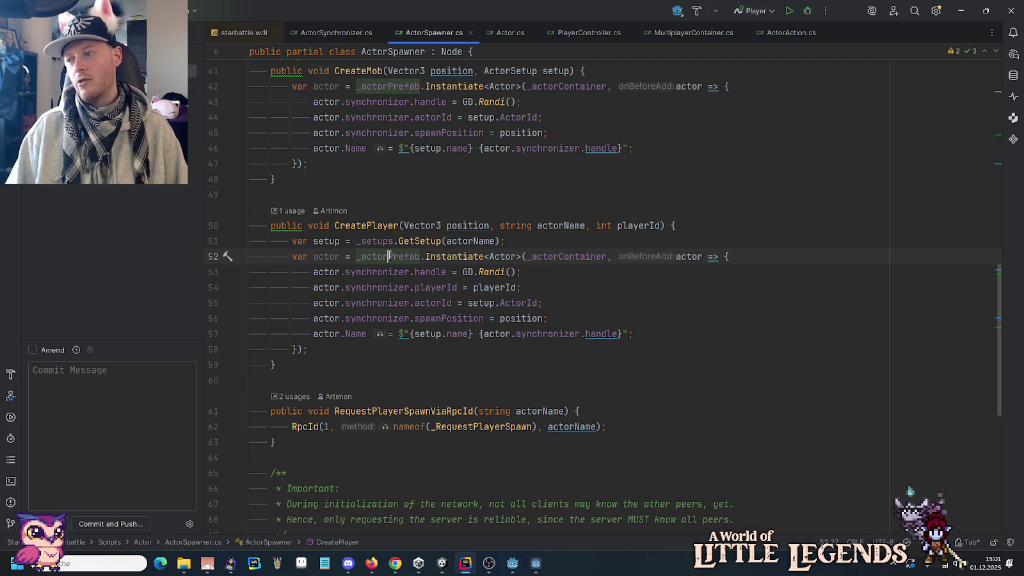
{"action": "left_click", "coordinate": [517, 257]}
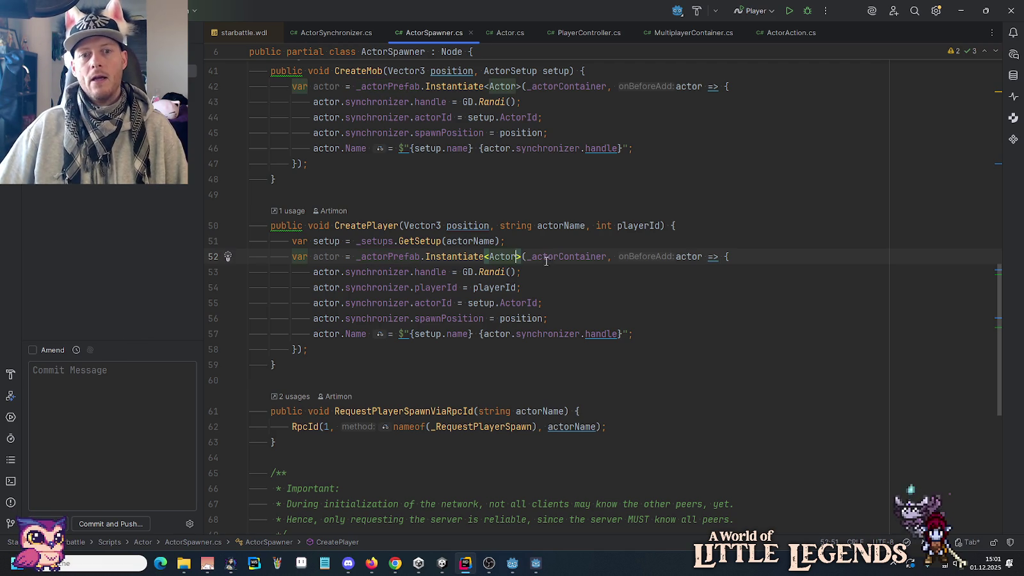
{"action": "left_click", "coordinate": [554, 257]}
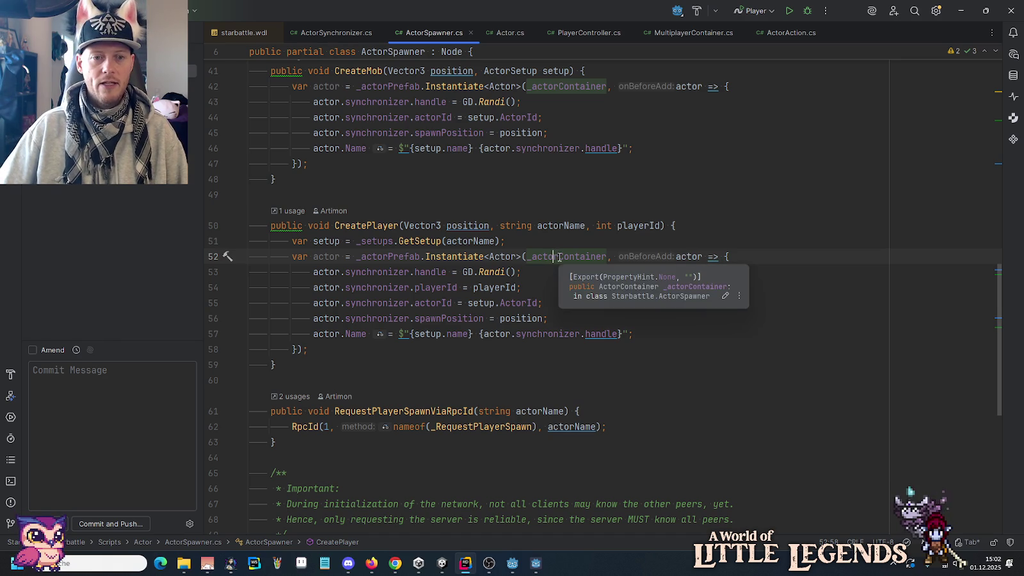
{"action": "left_click_drag", "start_coordinate": [522, 272], "coordinate": [313, 272]}
{"action": "left_click", "coordinate": [429, 273]}
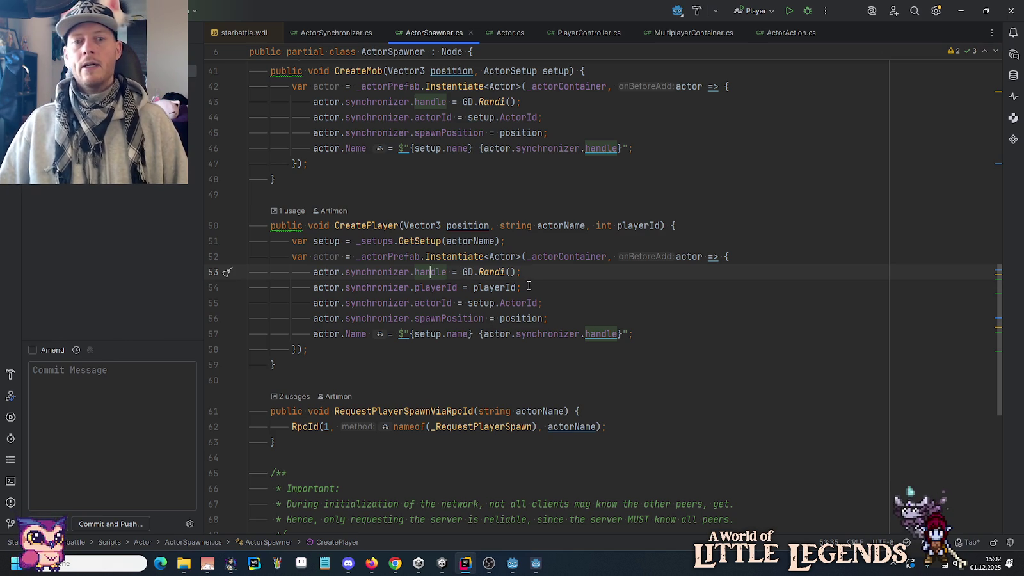
{"action": "left_click_drag", "start_coordinate": [536, 288], "coordinate": [313, 287]}
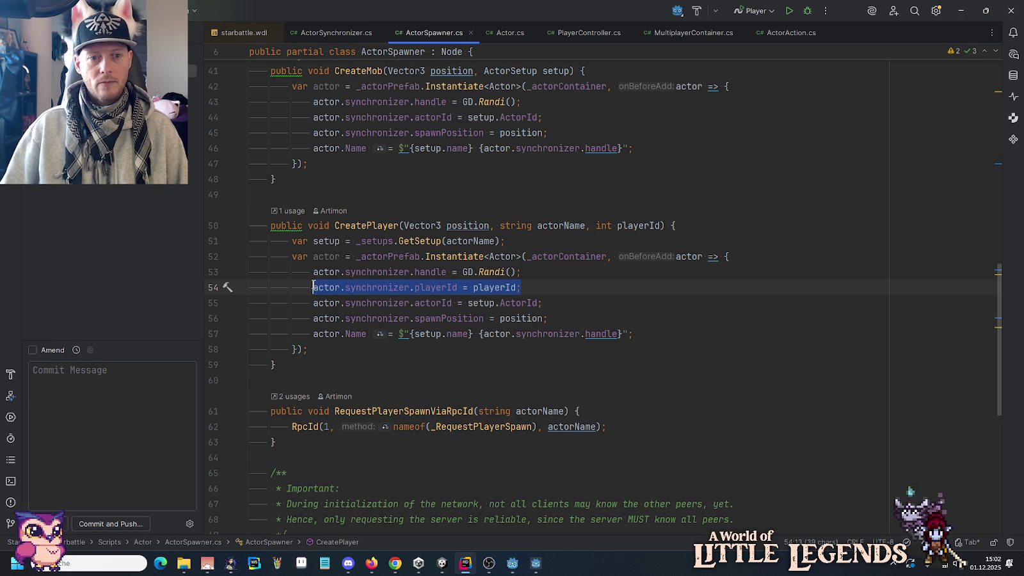
{"action": "scroll", "coordinate": [457, 387], "scroll_direction": "down", "scroll_amount": 8}
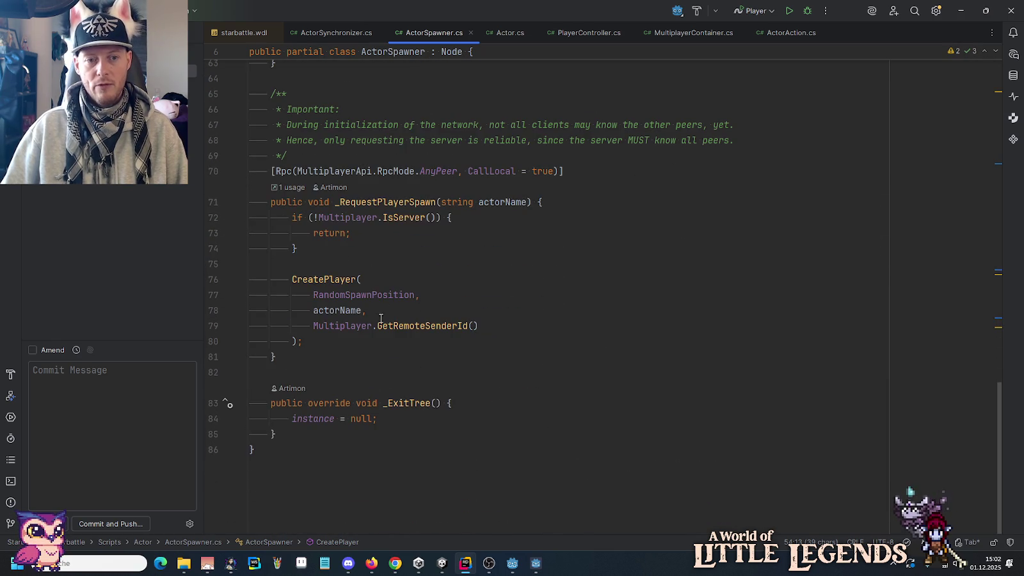
{"action": "scroll", "coordinate": [448, 339], "scroll_direction": "up", "scroll_amount": 6}
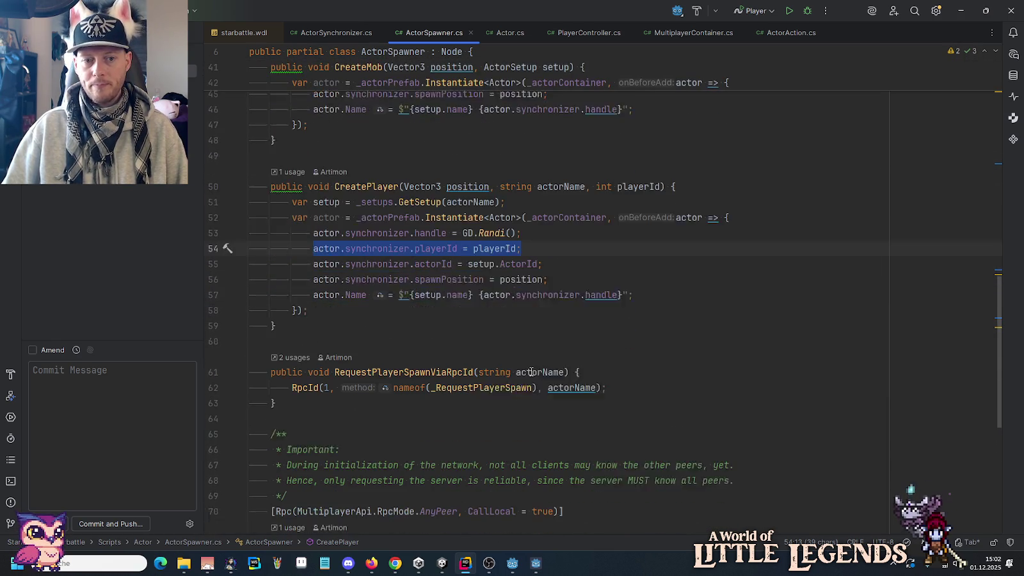
{"action": "scroll", "coordinate": [531, 372], "scroll_direction": "down", "scroll_amount": 1}
{"action": "left_click", "coordinate": [323, 186]}
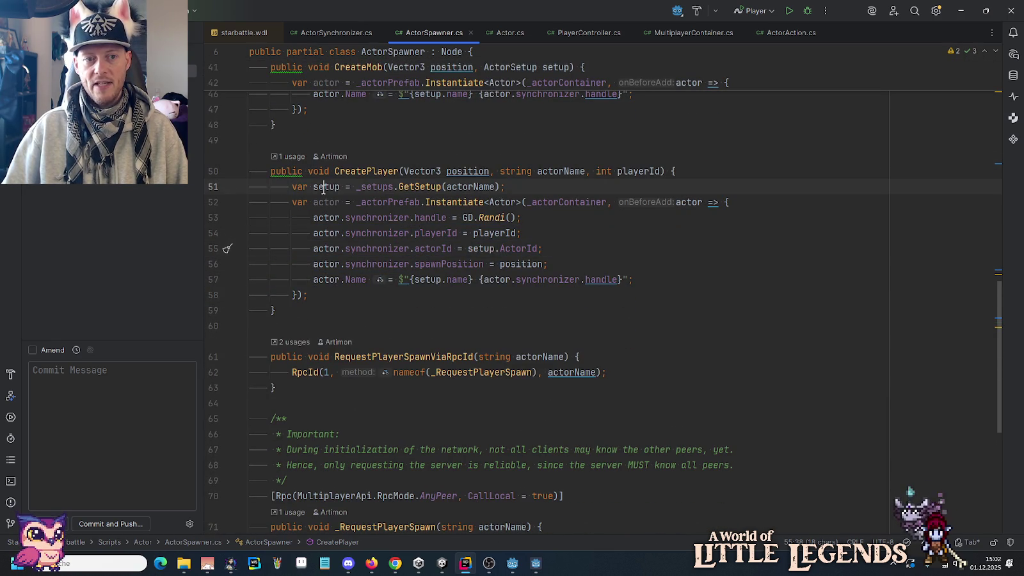
{"action": "left_click", "coordinate": [451, 248]}
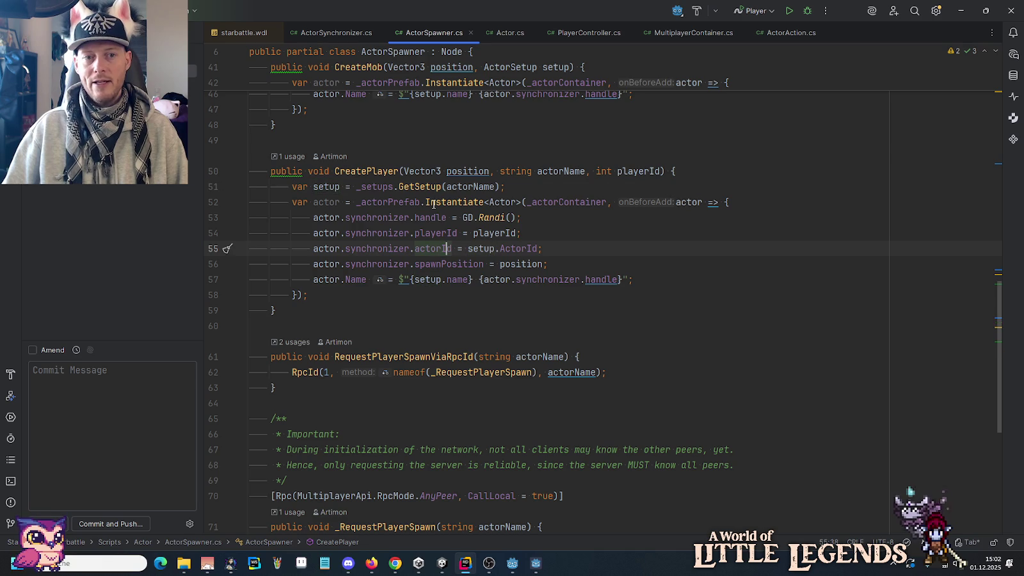
{"action": "left_click", "coordinate": [544, 263]}
{"action": "left_click_drag", "start_coordinate": [543, 263], "coordinate": [532, 265]}
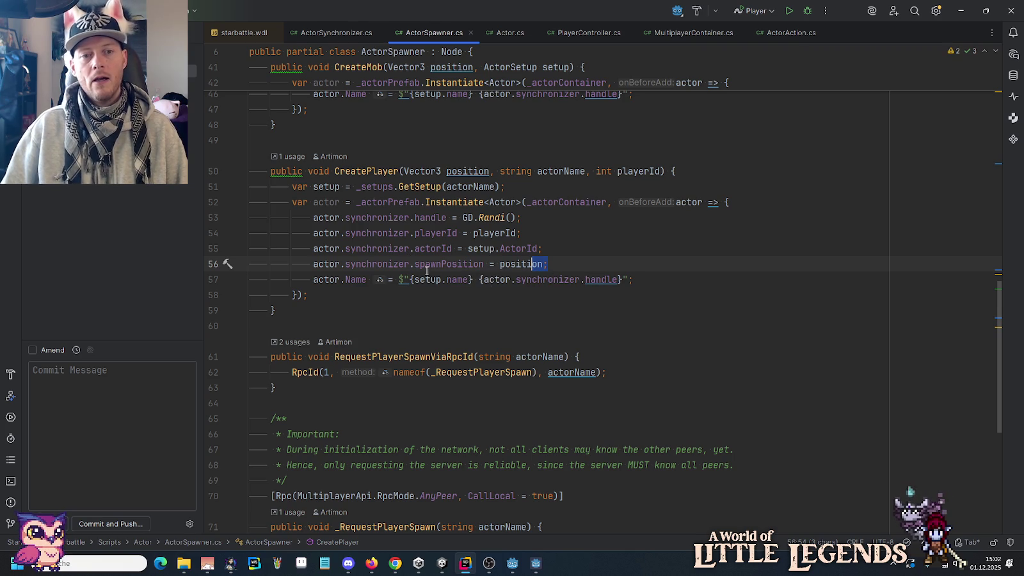
{"action": "triple_click", "coordinate": [328, 279]}
{"action": "key", "text": "End"}
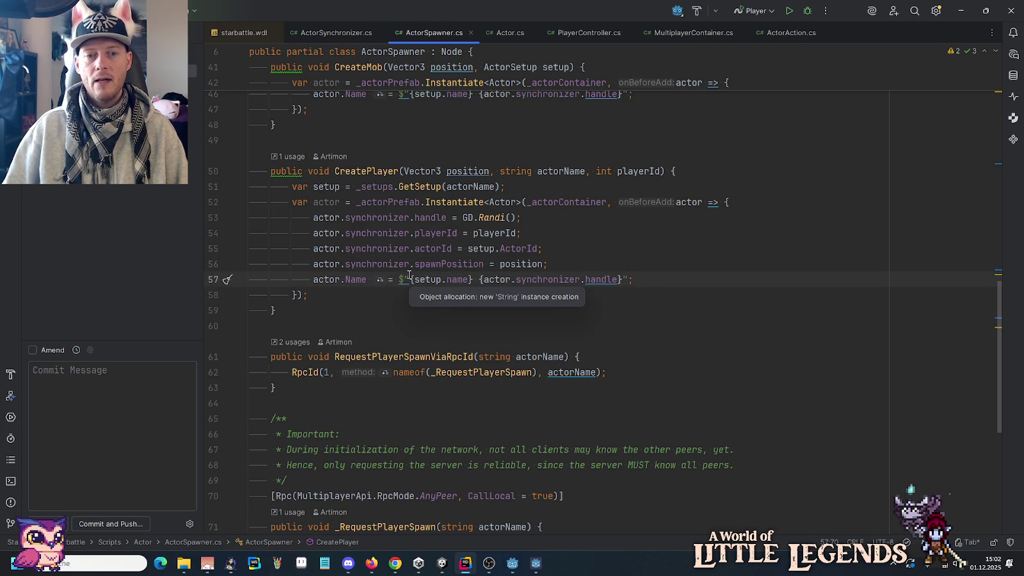
{"action": "double_click", "coordinate": [425, 279]}
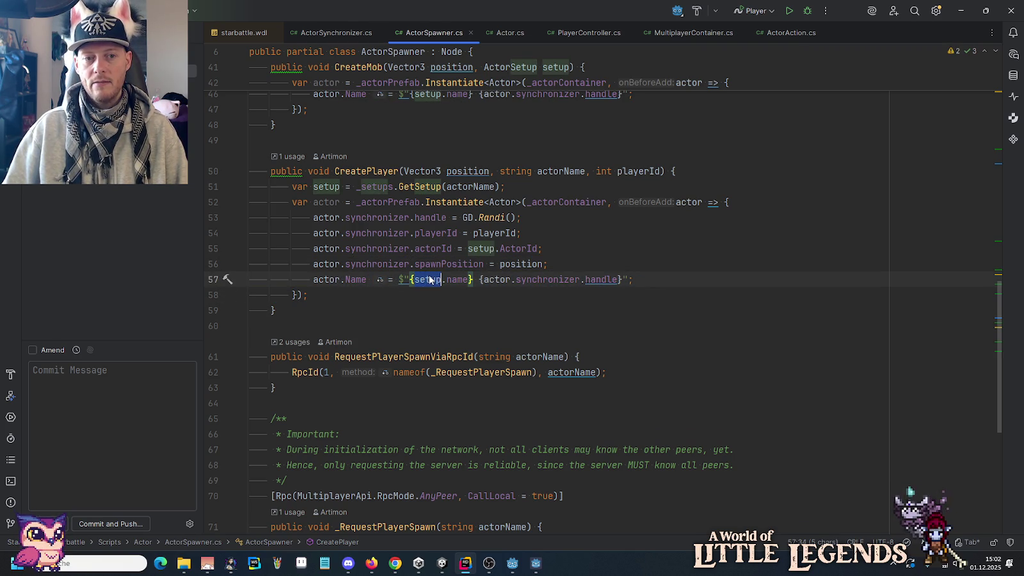
{"action": "left_click", "coordinate": [495, 187]}
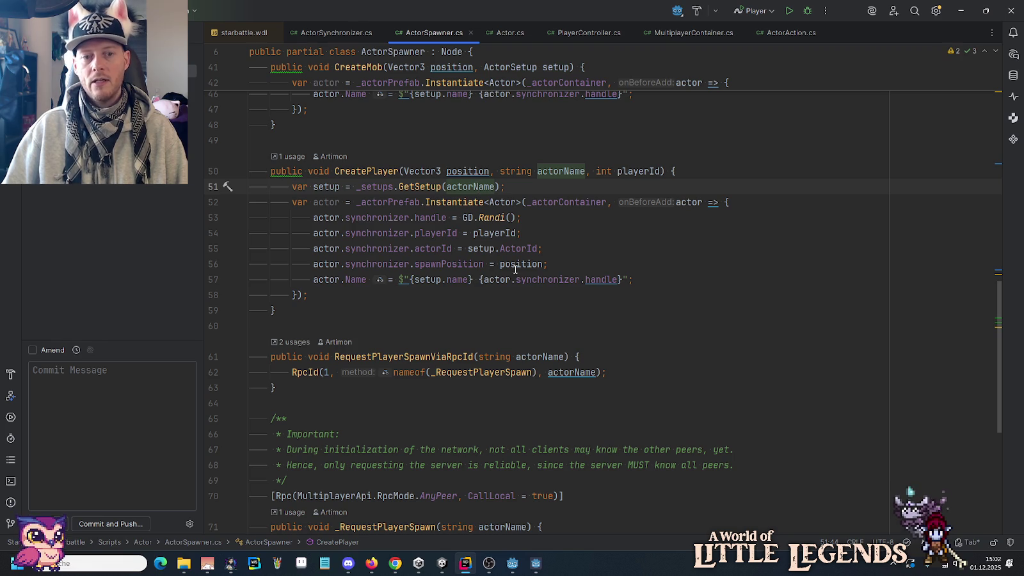
{"action": "left_click", "coordinate": [588, 279]}
{"action": "key", "text": "ctrl+w"}
{"action": "key", "text": "ctrl+w"}
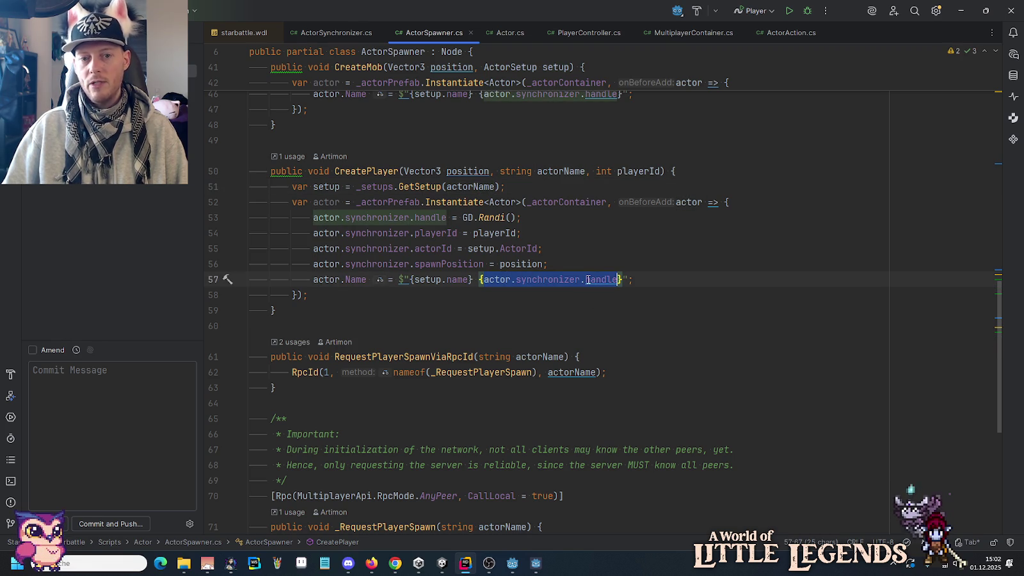
{"action": "left_click", "coordinate": [588, 279]}
{"action": "left_click", "coordinate": [592, 258]}
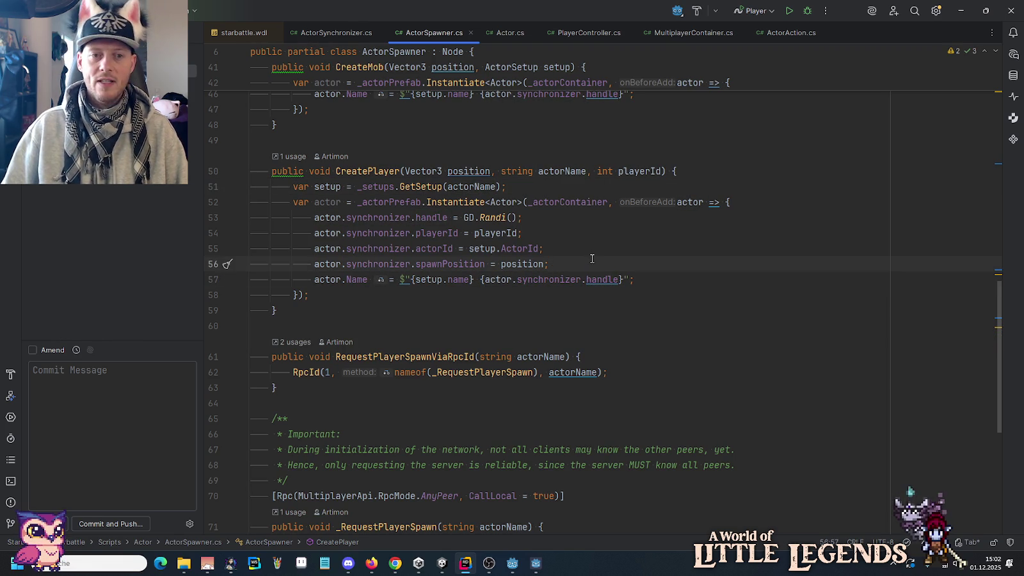
{"action": "left_click", "coordinate": [471, 201]}
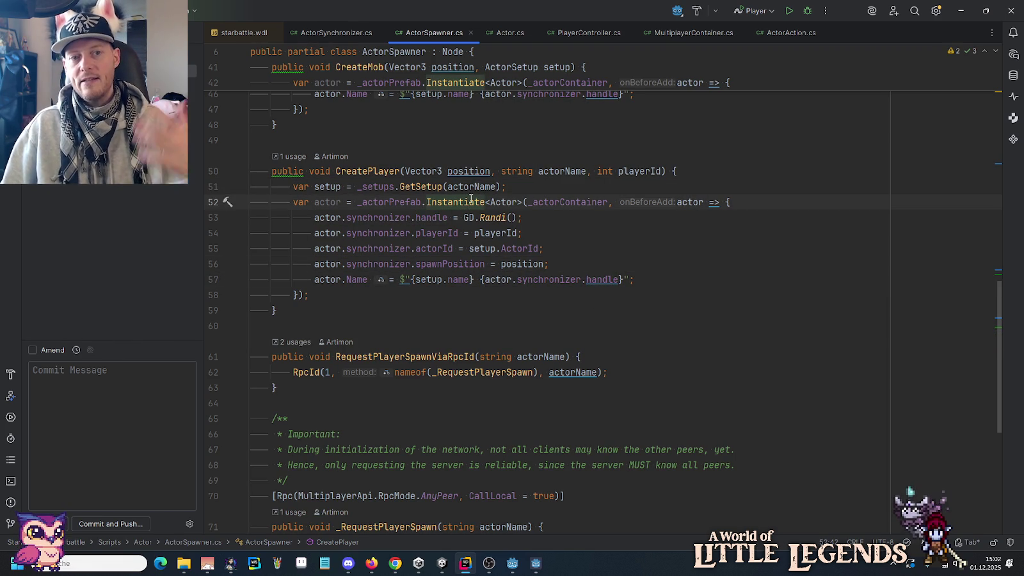
{"action": "mouse_move", "coordinate": [621, 198]}
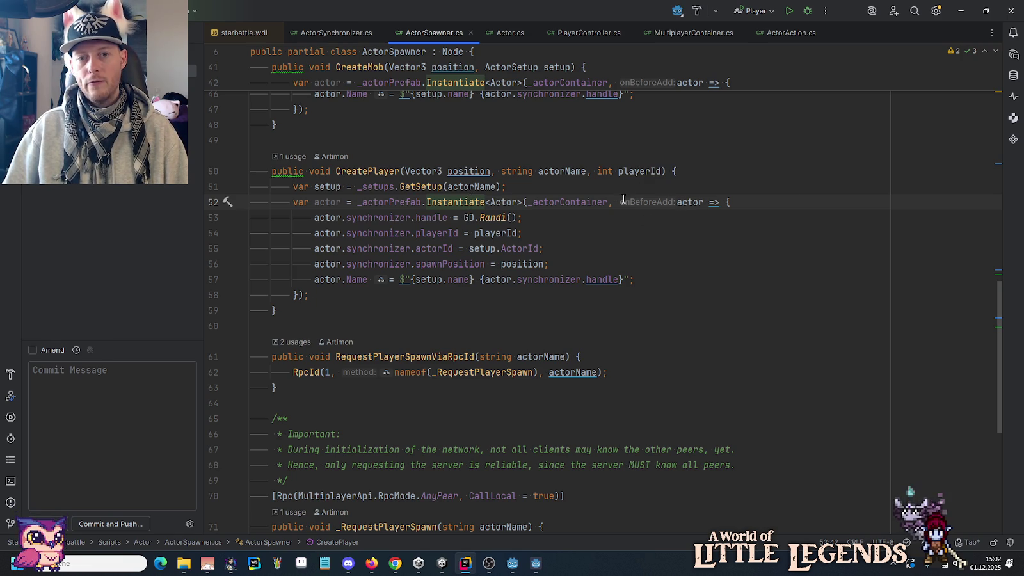
{"action": "left_click", "coordinate": [681, 202]}
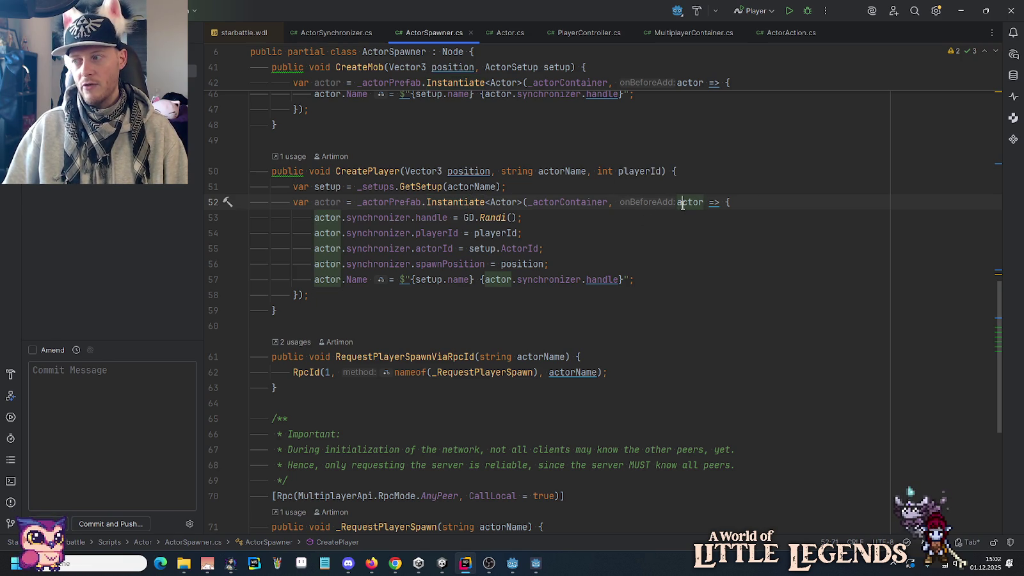
{"action": "left_click", "coordinate": [451, 202], "text": "ctrl"}
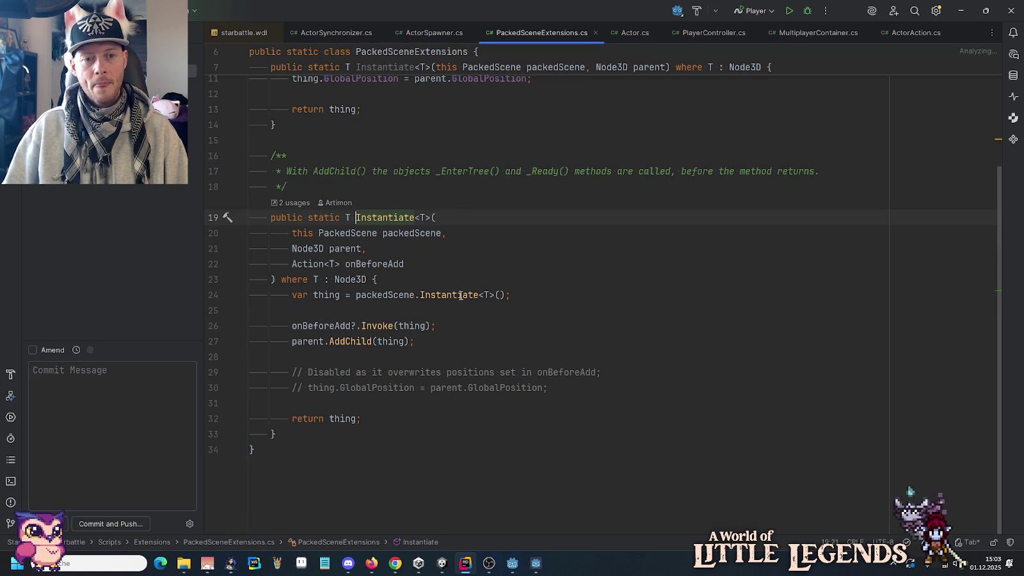
Review Instantiate<T>() and parent.AddChild(thing), close PackedSceneExtensions.cs, and return to CreatePlayer's setup block.
{"action": "left_click_drag", "start_coordinate": [356, 295], "coordinate": [512, 295]}
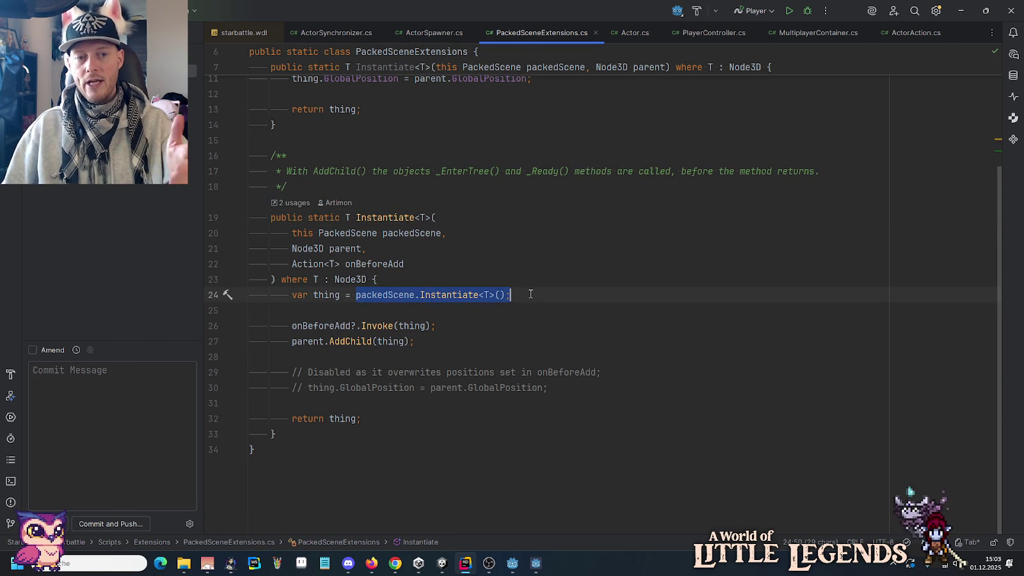
{"action": "left_click", "coordinate": [530, 293]}
{"action": "mouse_move", "coordinate": [292, 326]}
{"action": "left_mouse_down"}
{"action": "mouse_move", "coordinate": [463, 326]}
{"action": "mouse_move", "coordinate": [427, 341]}
{"action": "left_mouse_up"}
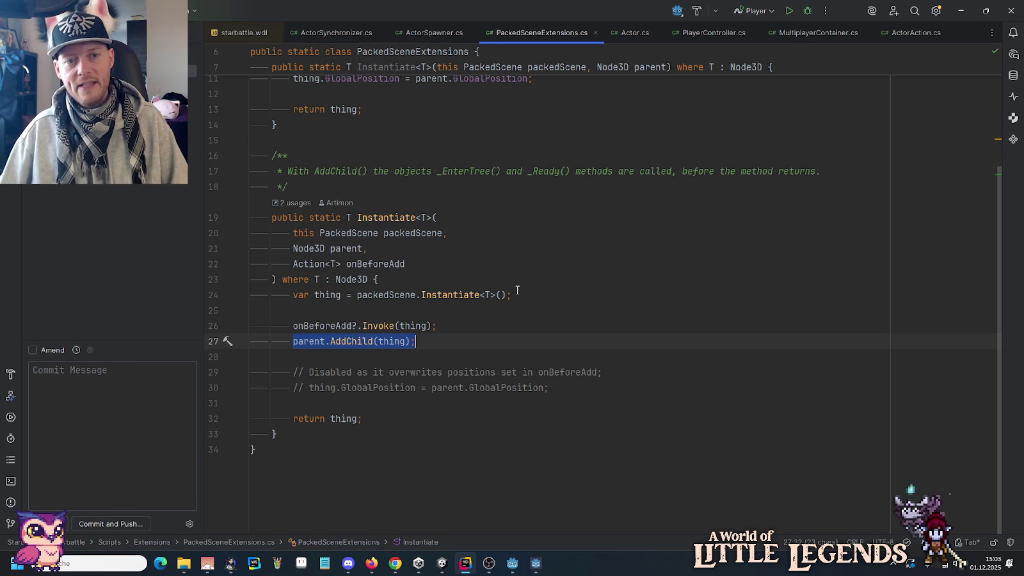
{"action": "left_click", "coordinate": [594, 33]}
{"action": "left_click", "coordinate": [563, 298]}
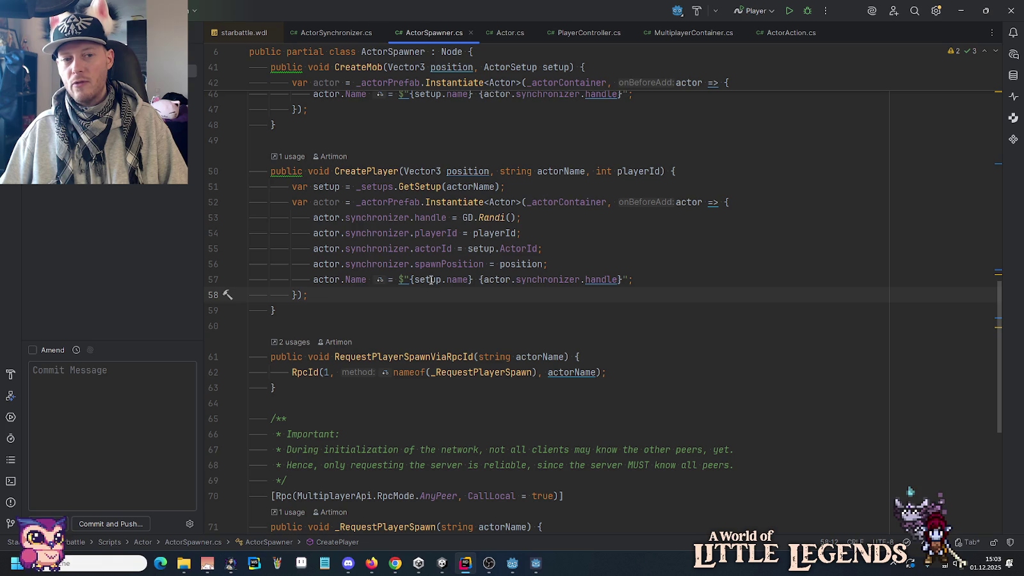
{"action": "mouse_move", "coordinate": [430, 280]}
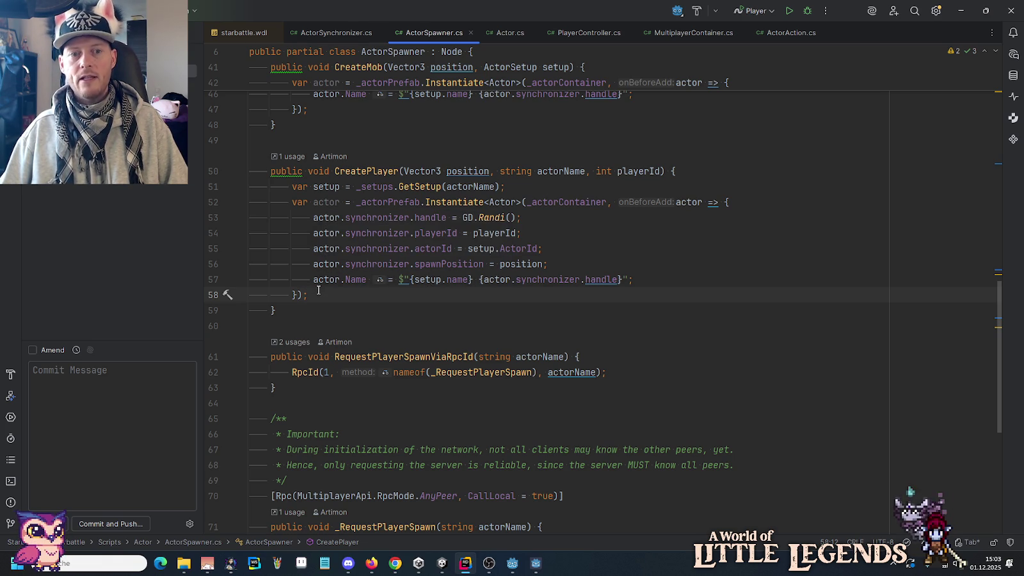
{"action": "mouse_move", "coordinate": [347, 271]}
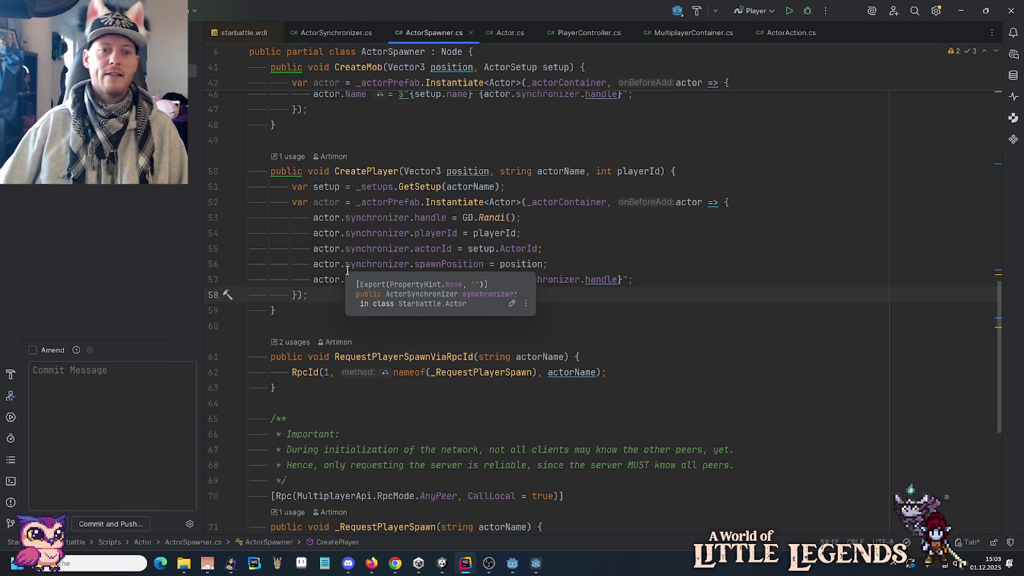
{"action": "scroll", "coordinate": [347, 271], "scroll_direction": "up", "scroll_amount": 3}
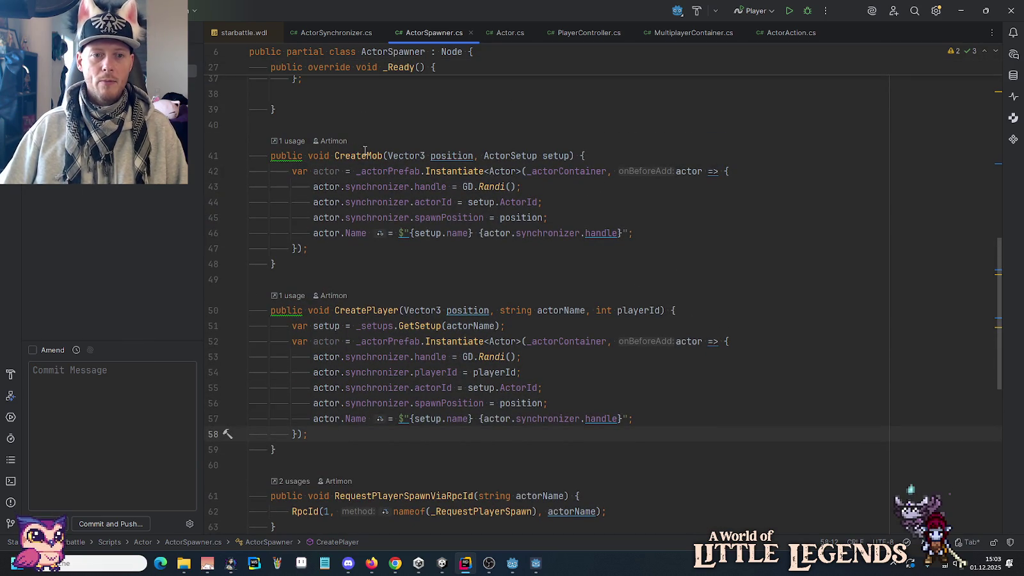
{"action": "left_click_drag", "start_coordinate": [369, 247], "coordinate": [367, 183]}
{"action": "left_click", "coordinate": [396, 378]}
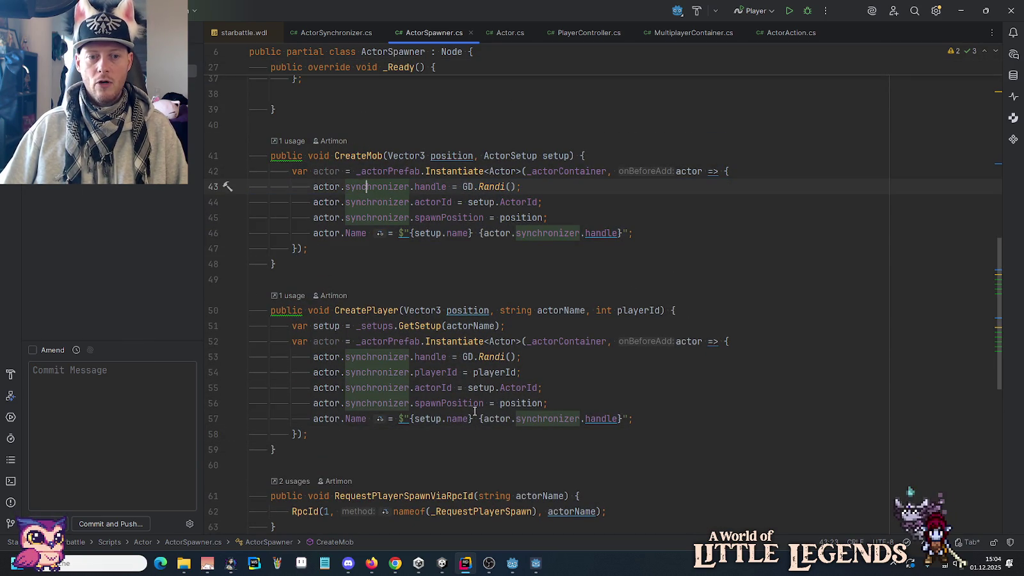
{"action": "left_click_drag", "start_coordinate": [346, 356], "coordinate": [524, 356]}
{"action": "left_click", "coordinate": [541, 359]}
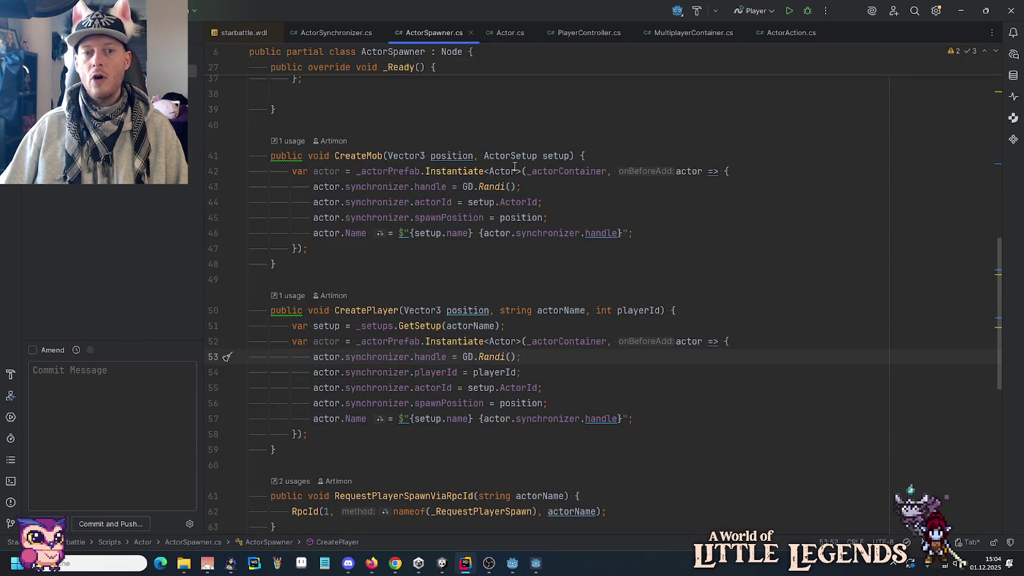
{"action": "left_click_drag", "start_coordinate": [526, 186], "coordinate": [312, 186]}
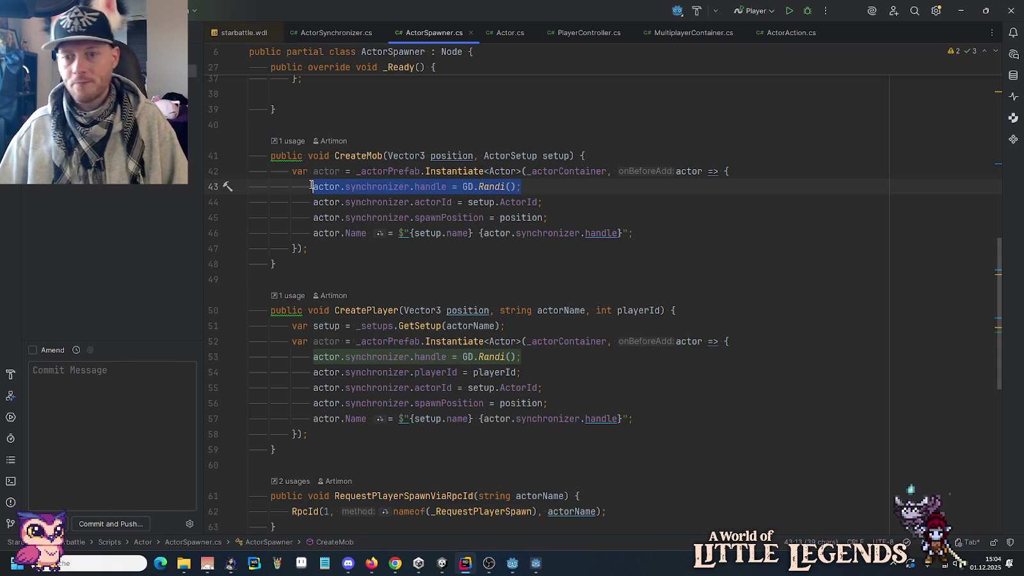
{"action": "left_click_drag", "start_coordinate": [462, 186], "coordinate": [570, 181]}
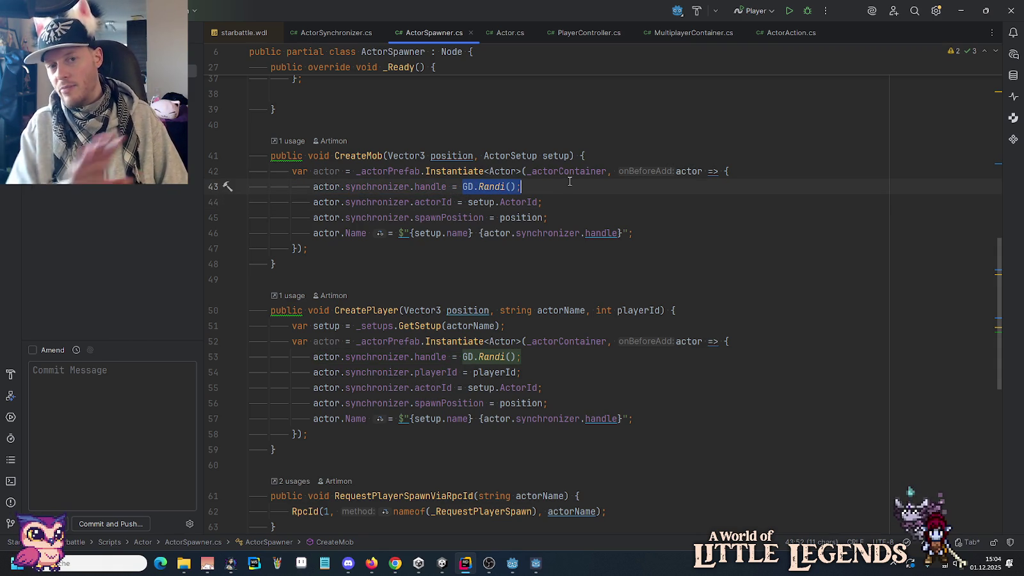
{"action": "left_click", "coordinate": [569, 181]}
{"action": "scroll", "coordinate": [571, 181], "scroll_direction": "up", "scroll_amount": 4}
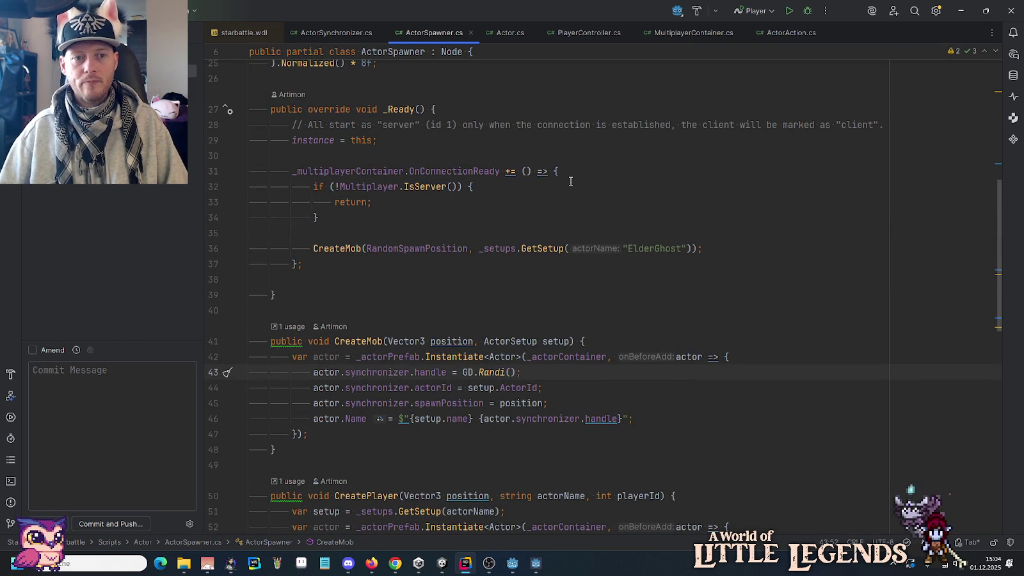
Review ActorSpawner's _Ready handler that spawns the ElderGhost mob only on the server.
{"action": "scroll", "coordinate": [565, 188], "scroll_direction": "up", "scroll_amount": 3}
{"action": "left_click", "coordinate": [387, 156]}
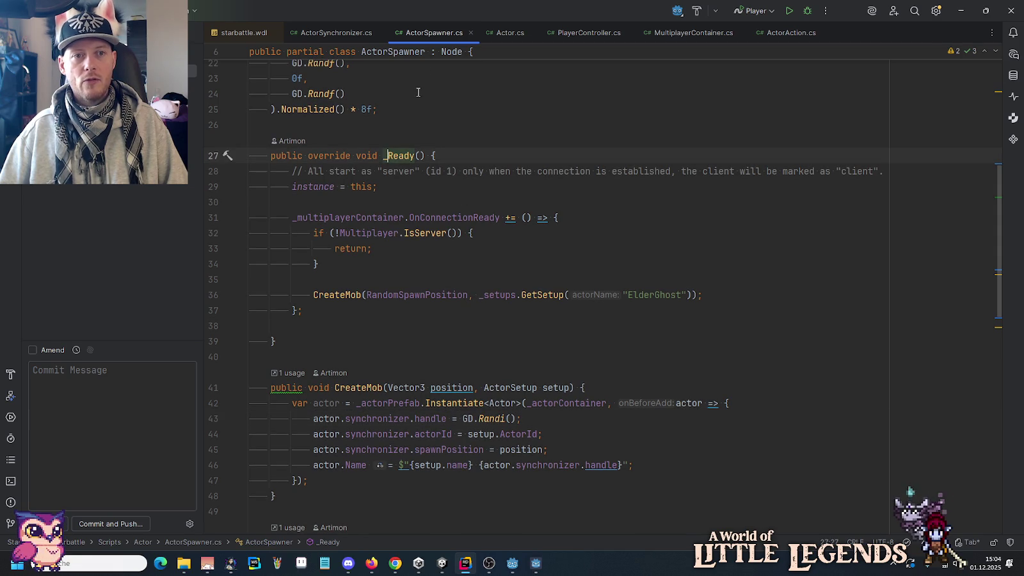
{"action": "left_click", "coordinate": [451, 217]}
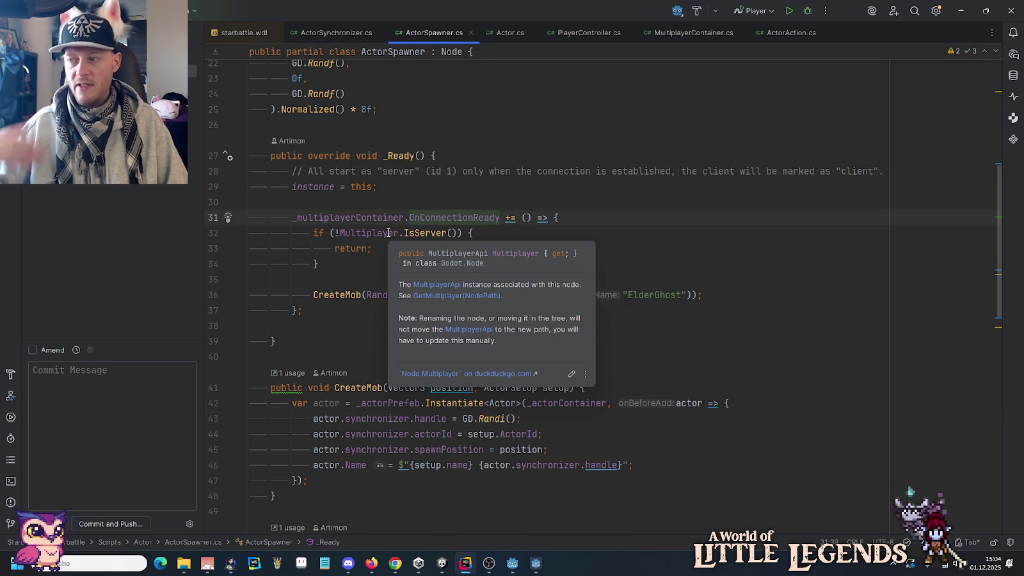
{"action": "left_click_drag", "start_coordinate": [313, 295], "coordinate": [750, 295]}
{"action": "left_click", "coordinate": [750, 296]}
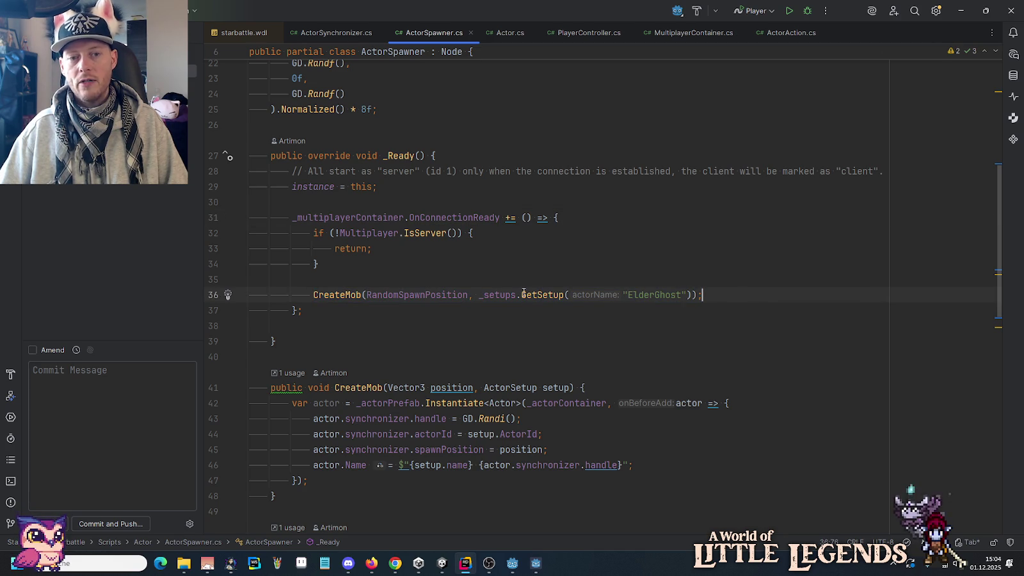
{"action": "left_click", "coordinate": [643, 294]}
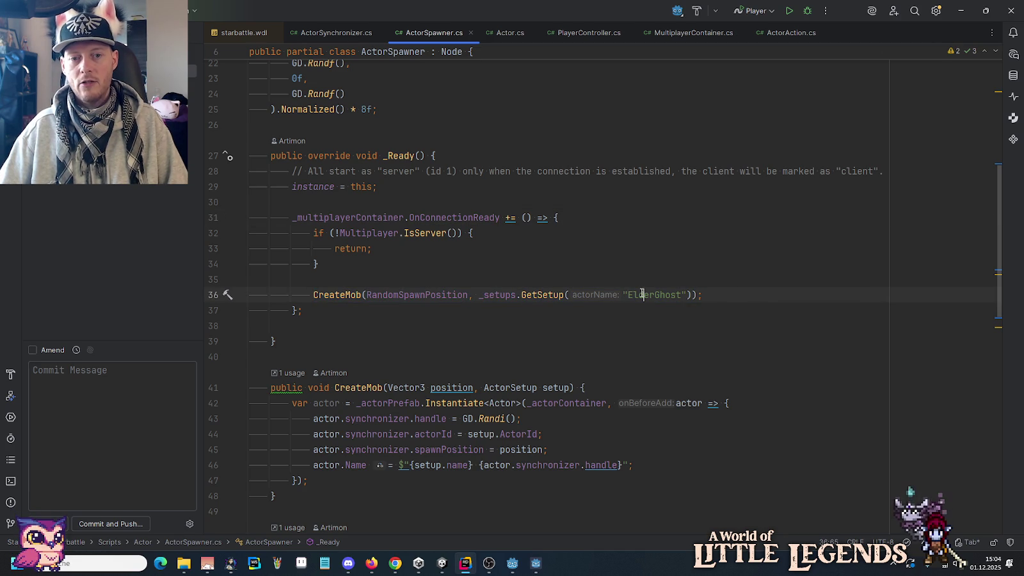
{"action": "double_click", "coordinate": [645, 294]}
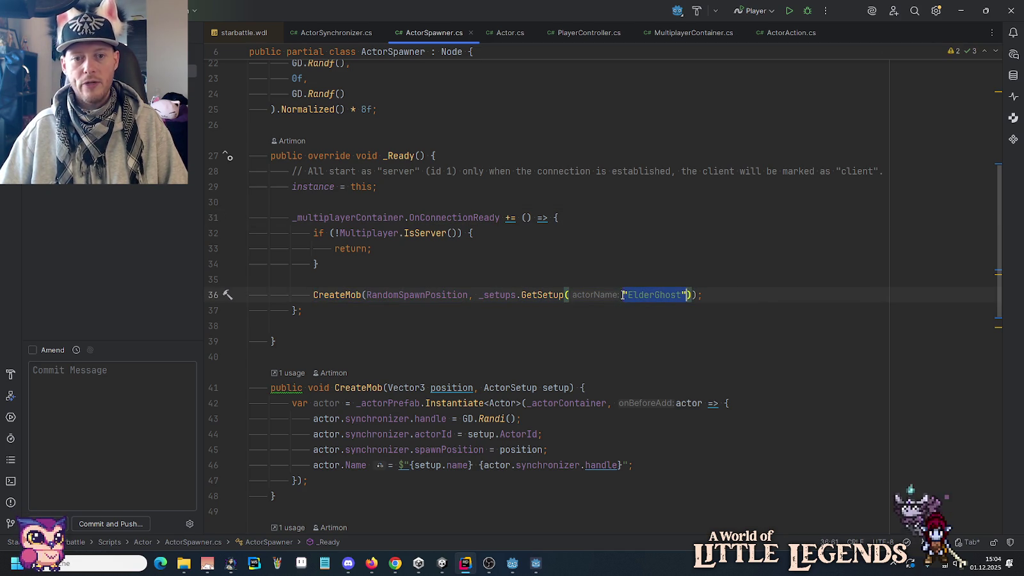
{"action": "left_click", "coordinate": [418, 250]}
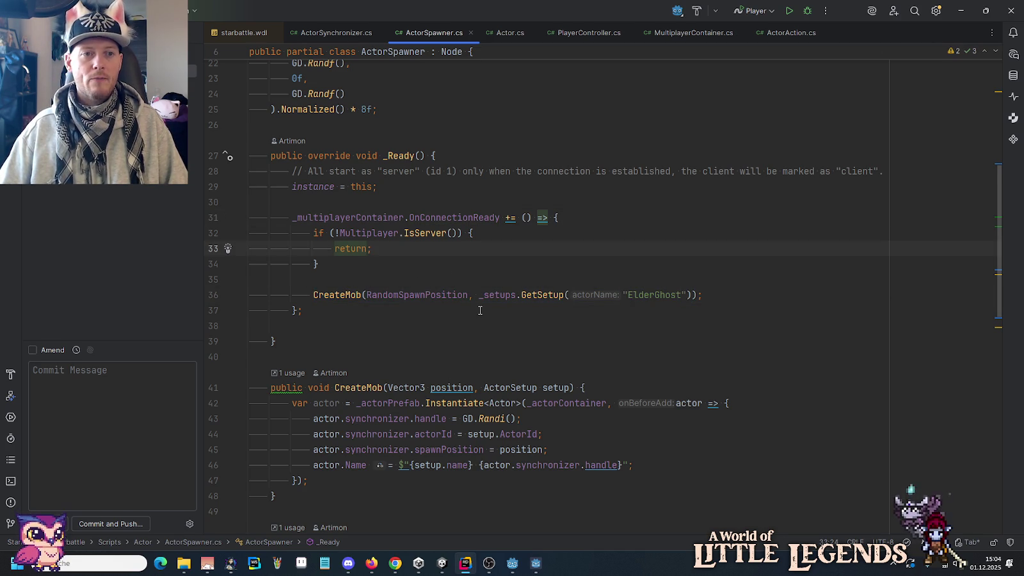
Scroll through ActorSpawner.cs and open Actor.cs.
{"action": "scroll", "coordinate": [480, 310], "scroll_direction": "up", "scroll_amount": 2}
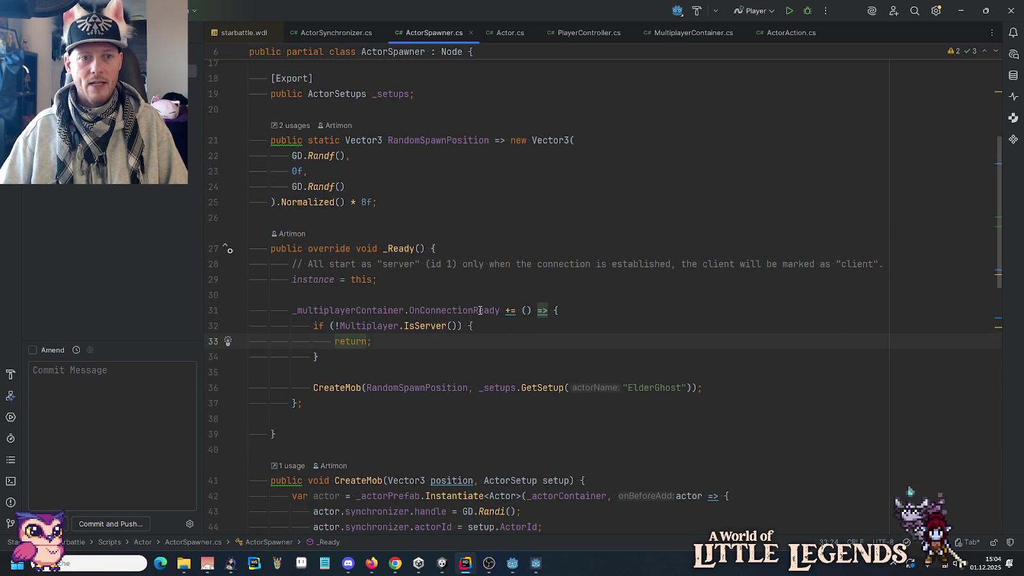
{"action": "scroll", "coordinate": [480, 311], "scroll_direction": "up", "scroll_amount": 1}
{"action": "scroll", "coordinate": [480, 311], "scroll_direction": "up", "scroll_amount": 4}
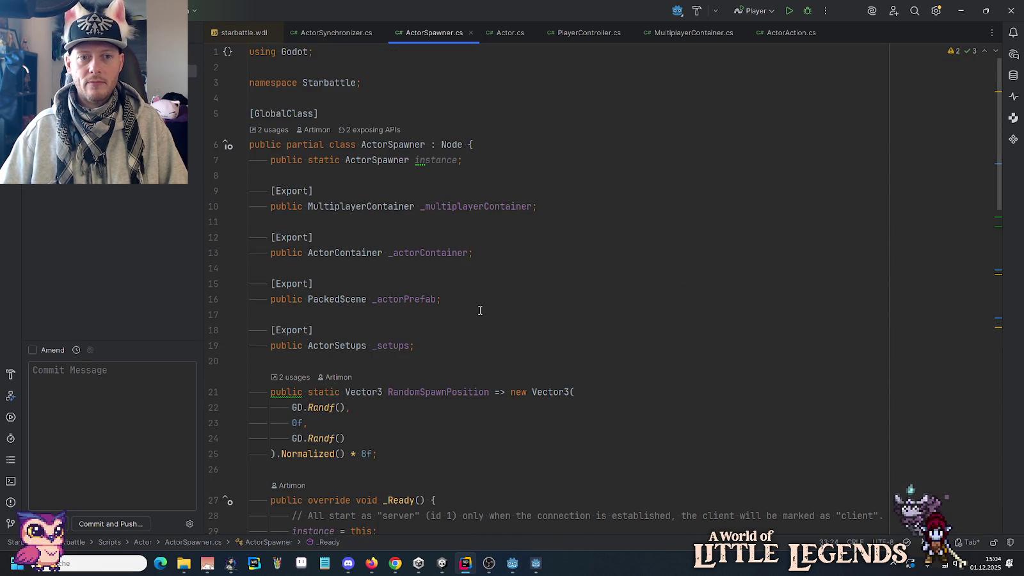
{"action": "scroll", "coordinate": [473, 368], "scroll_direction": "down", "scroll_amount": 7}
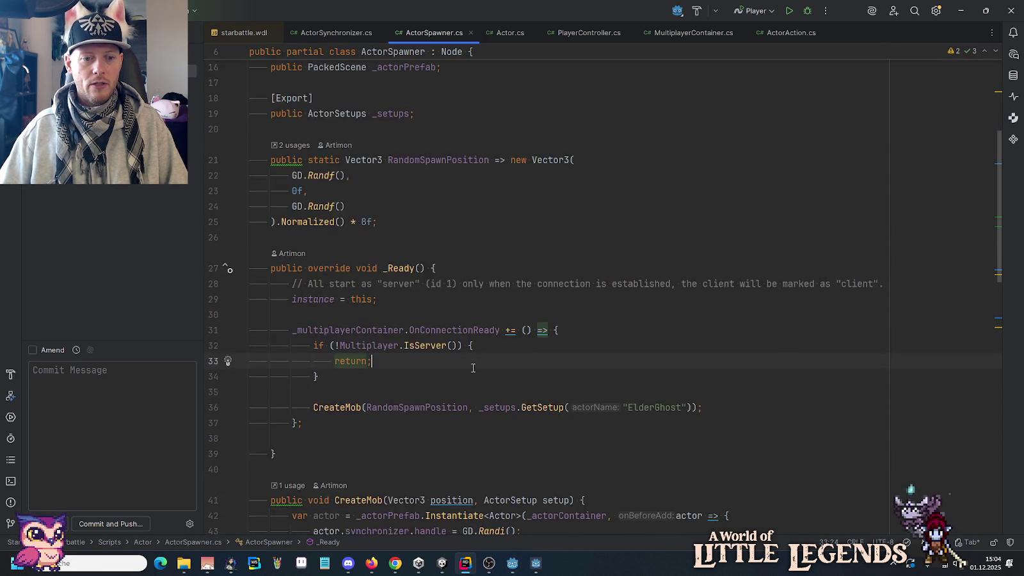
{"action": "scroll", "coordinate": [473, 368], "scroll_direction": "down", "scroll_amount": 3}
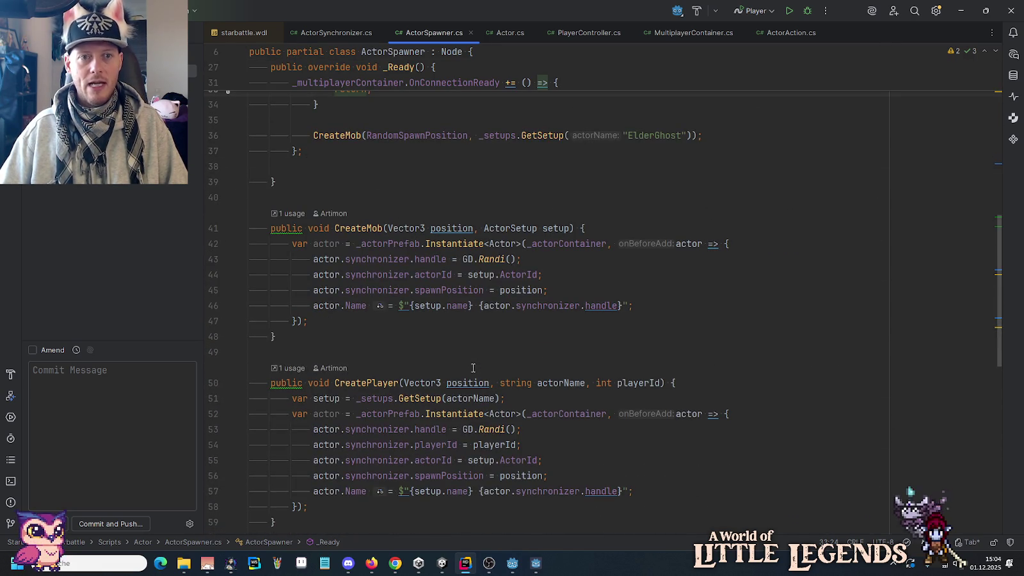
{"action": "left_click", "coordinate": [507, 35]}
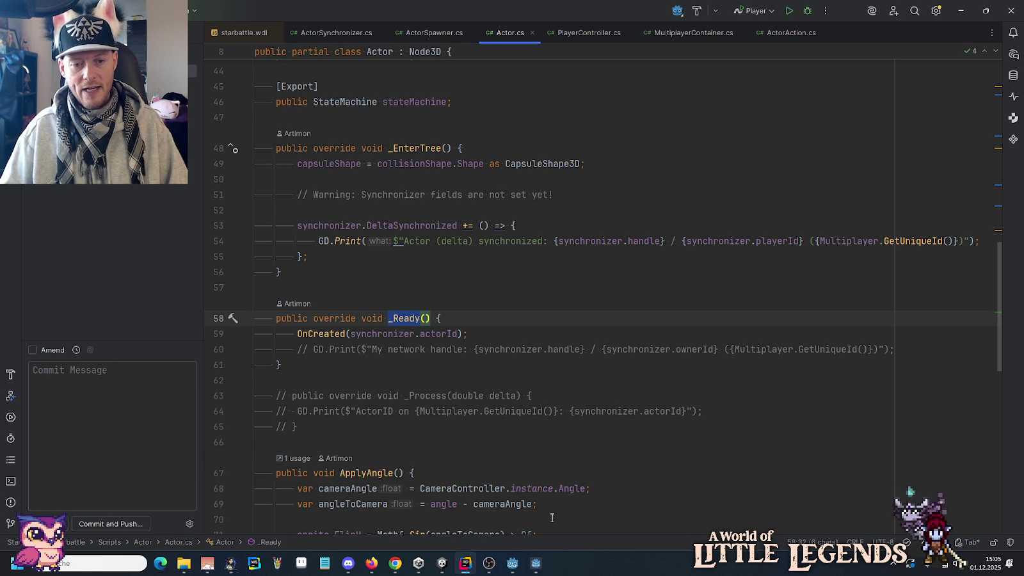
Switch to Godot, raise the Starbattle Client and Server windows, and click a ground spot.
{"action": "left_click", "coordinate": [512, 563]}
{"action": "mouse_move", "coordinate": [531, 566]}
{"action": "left_click", "coordinate": [506, 512]}
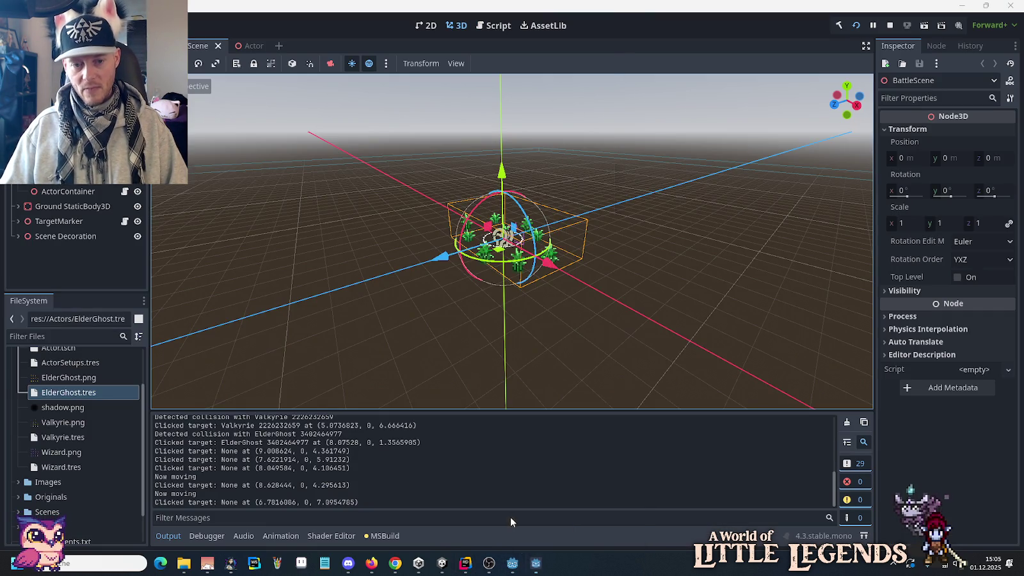
{"action": "left_click", "coordinate": [555, 528]}
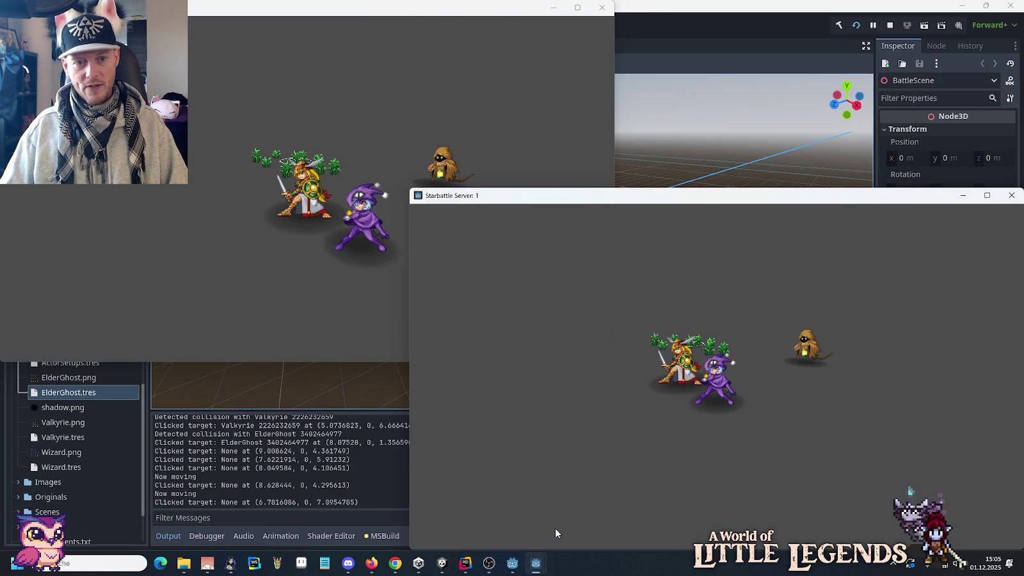
{"action": "left_click", "coordinate": [633, 395]}
Order the wizard past the valkyrie from the client window, then return to Rider.
{"action": "left_click", "coordinate": [321, 271]}
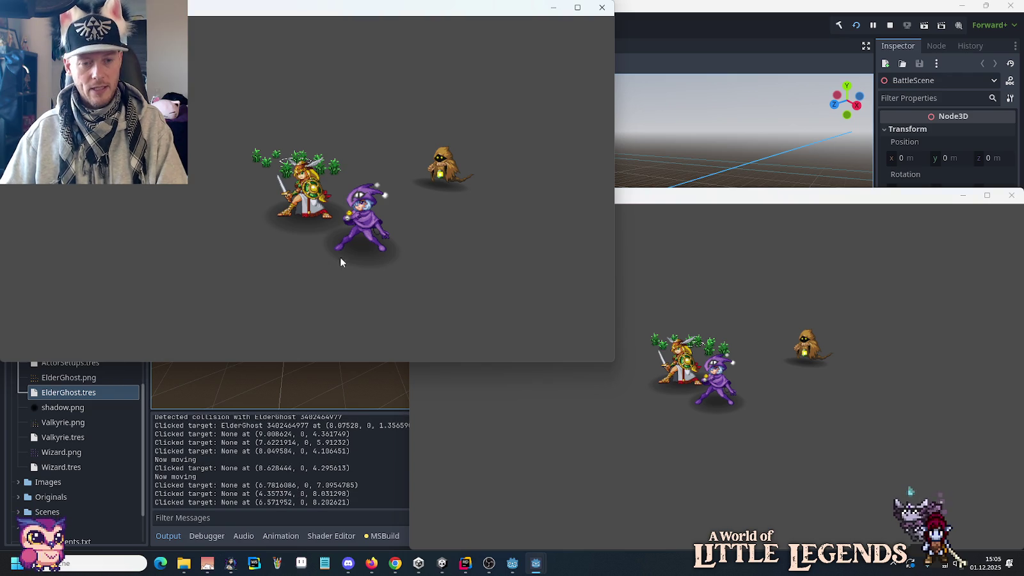
{"action": "left_click", "coordinate": [432, 228]}
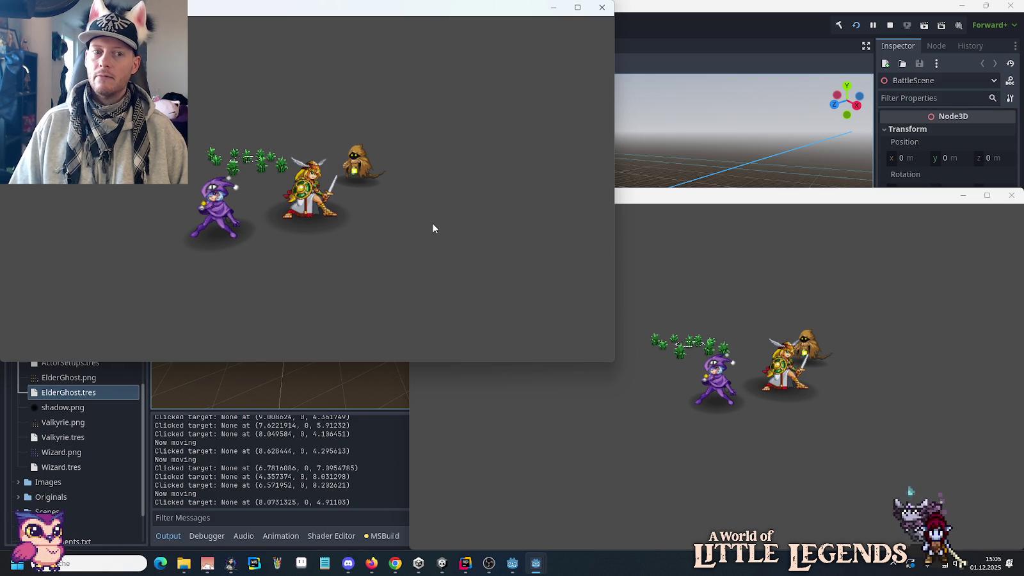
{"action": "left_click", "coordinate": [466, 563]}
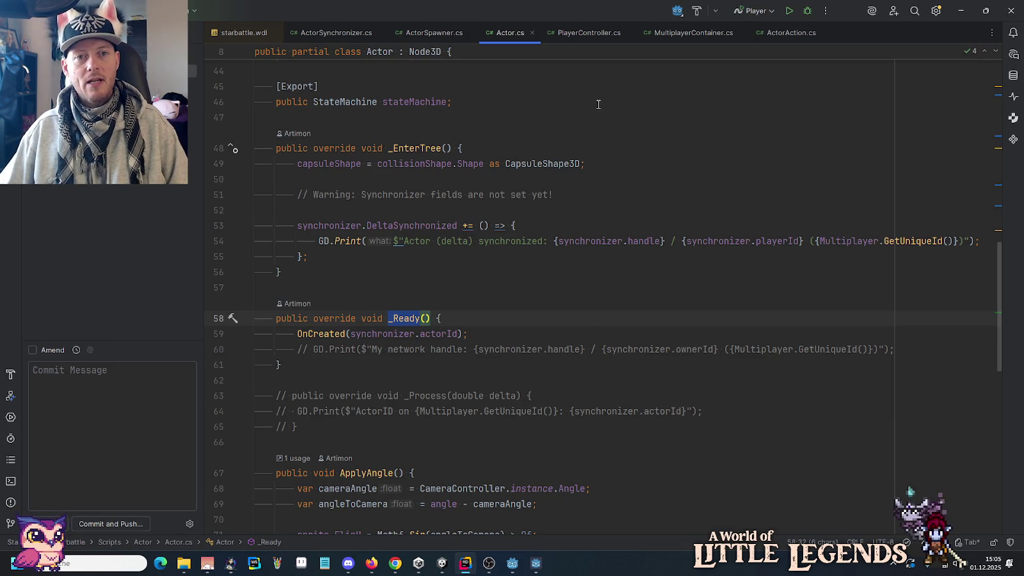
Open PlayerController.cs and scroll through _TryGetClickPosition and _Input.
{"action": "left_click", "coordinate": [582, 33]}
{"action": "scroll", "coordinate": [627, 215], "scroll_direction": "up", "scroll_amount": 7}
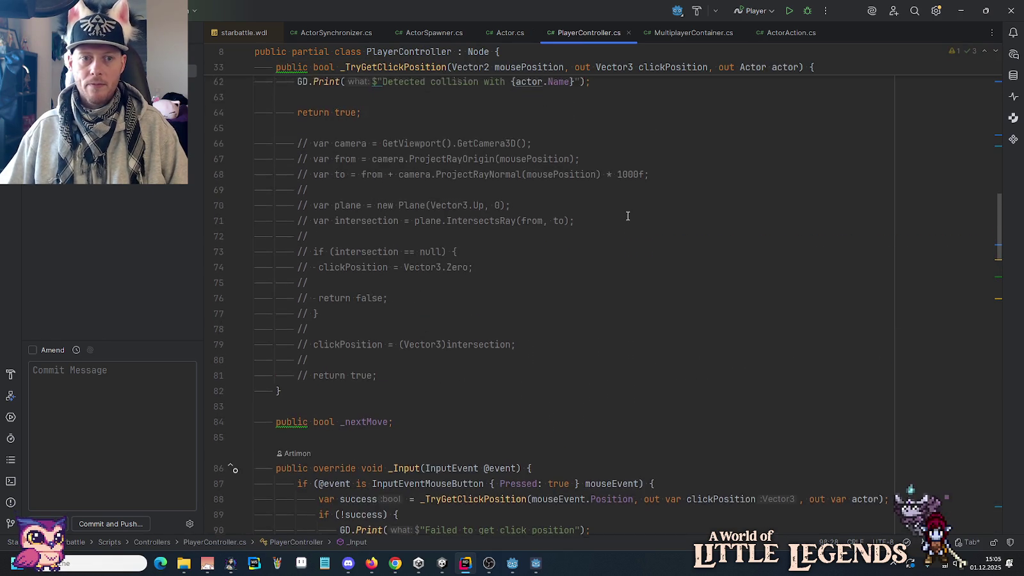
{"action": "scroll", "coordinate": [628, 216], "scroll_direction": "up", "scroll_amount": 10}
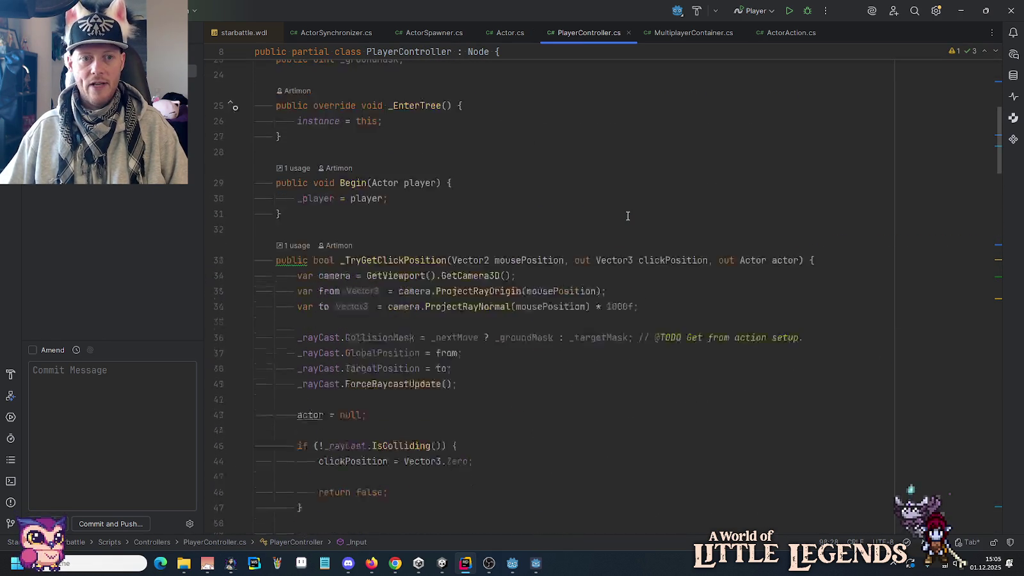
{"action": "scroll", "coordinate": [627, 216], "scroll_direction": "down", "scroll_amount": 4}
{"action": "left_click", "coordinate": [399, 140]}
{"action": "scroll", "coordinate": [469, 398], "scroll_direction": "down", "scroll_amount": 10}
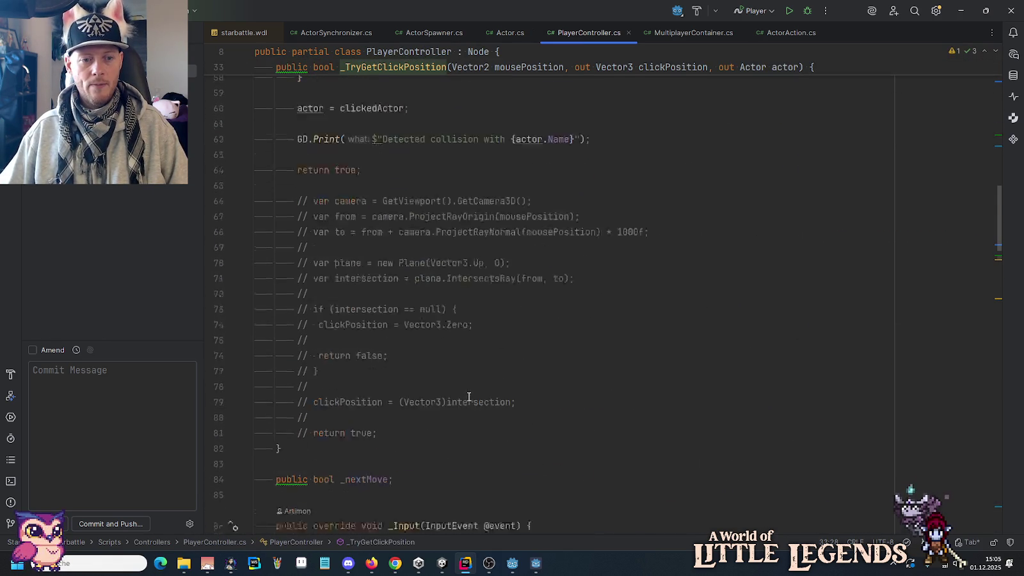
{"action": "scroll", "coordinate": [394, 228], "scroll_direction": "down", "scroll_amount": 3}
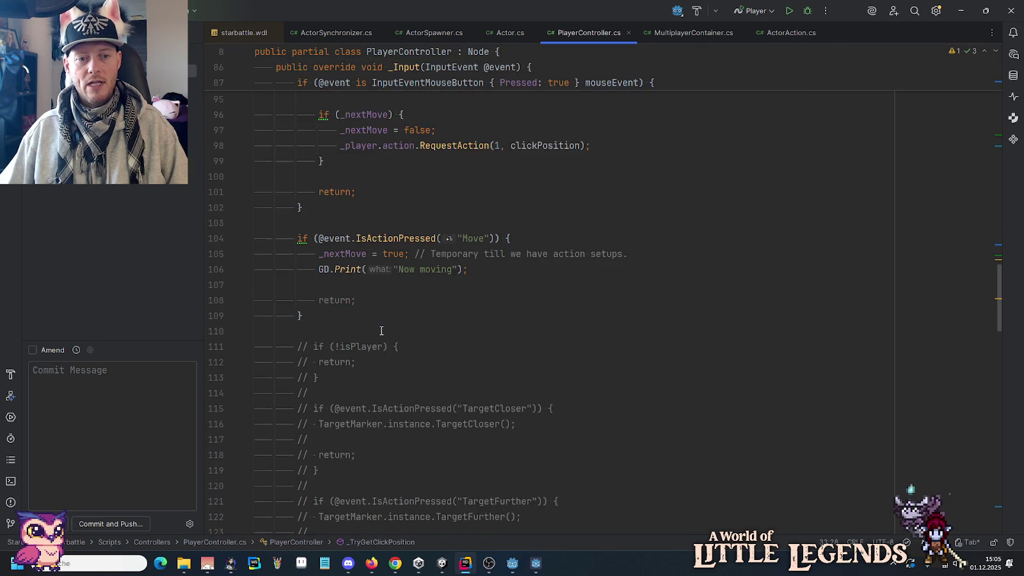
Examine the Move action check on line 104 that sets _nextMove = true.
{"action": "left_click_drag", "start_coordinate": [523, 234], "coordinate": [297, 234]}
{"action": "left_click", "coordinate": [322, 205]}
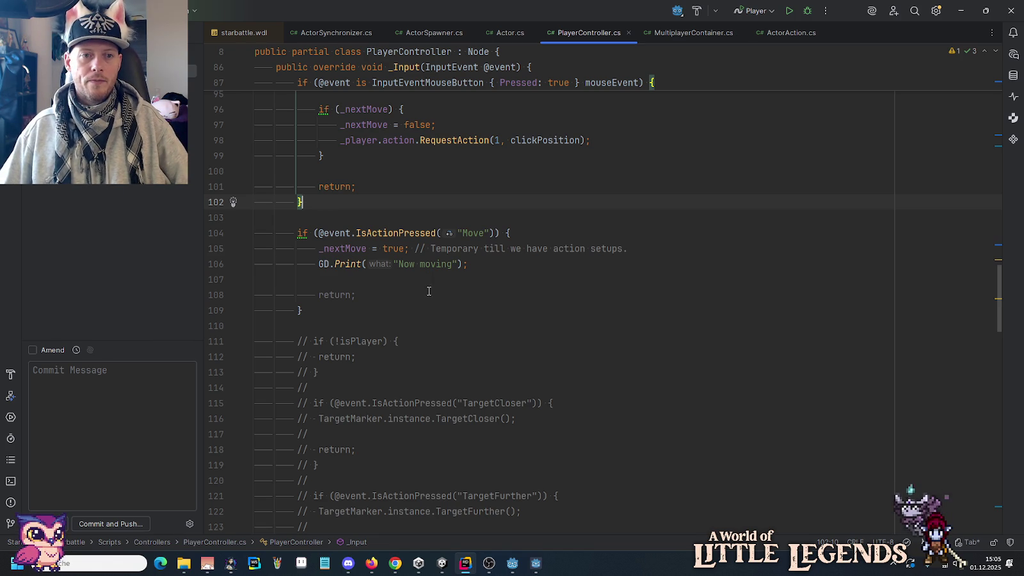
{"action": "left_click", "coordinate": [319, 248]}
{"action": "mouse_move", "coordinate": [319, 248]}
{"action": "left_mouse_down"}
{"action": "mouse_move", "coordinate": [421, 248]}
{"action": "mouse_move", "coordinate": [410, 248]}
{"action": "left_mouse_up"}
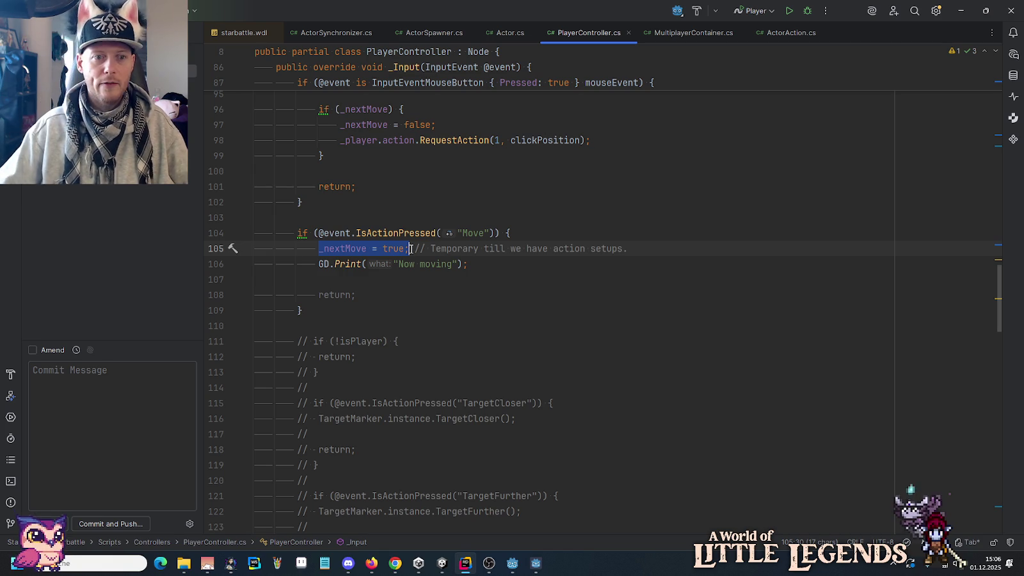
{"action": "scroll", "coordinate": [410, 248], "scroll_direction": "up", "scroll_amount": 4}
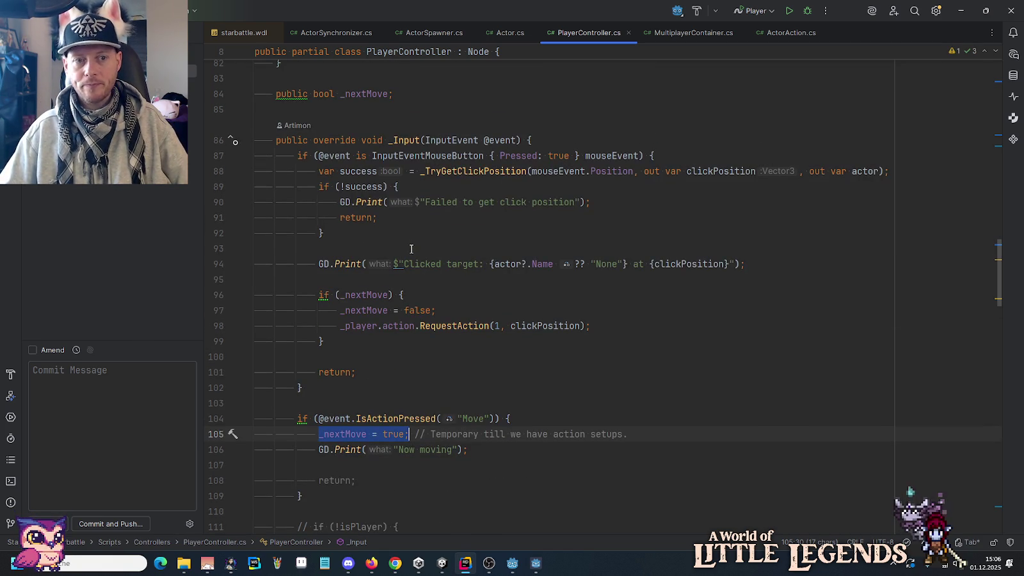
Trace the _nextMove check and reset to the RequestAction call with clickPosition, then open RequestAction.
{"action": "left_click", "coordinate": [352, 312]}
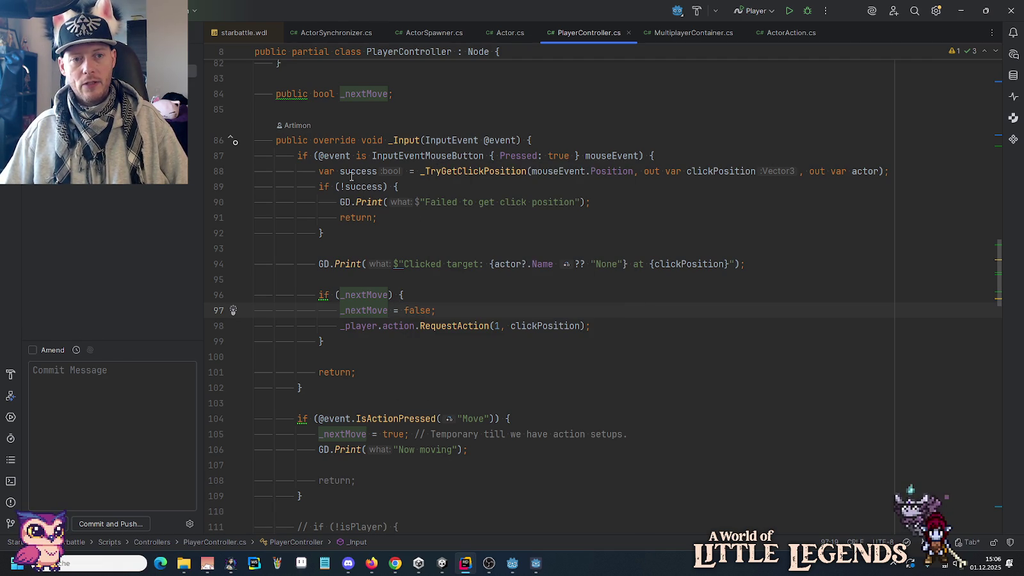
{"action": "left_click", "coordinate": [351, 295]}
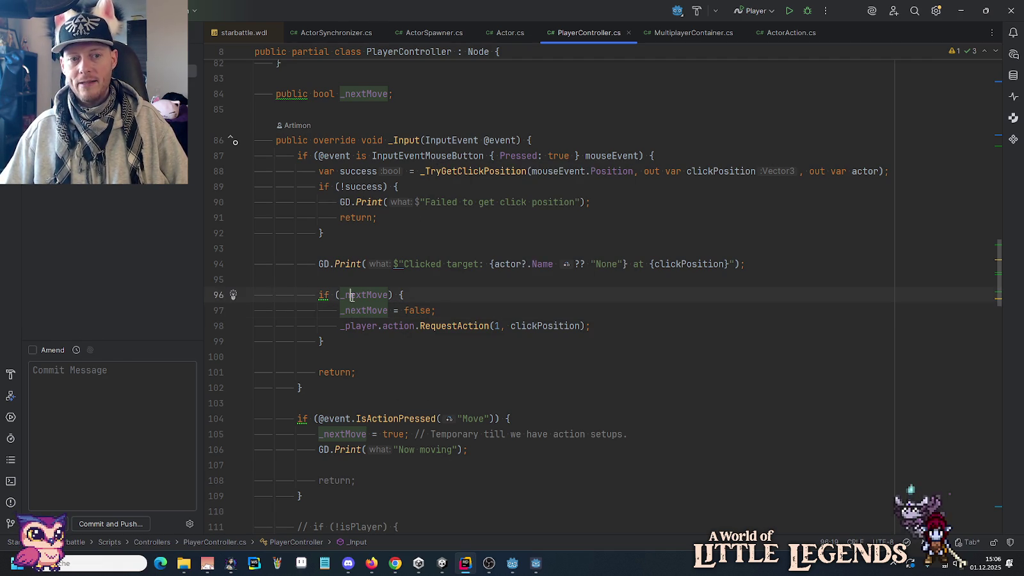
{"action": "left_click_drag", "start_coordinate": [350, 310], "coordinate": [436, 311]}
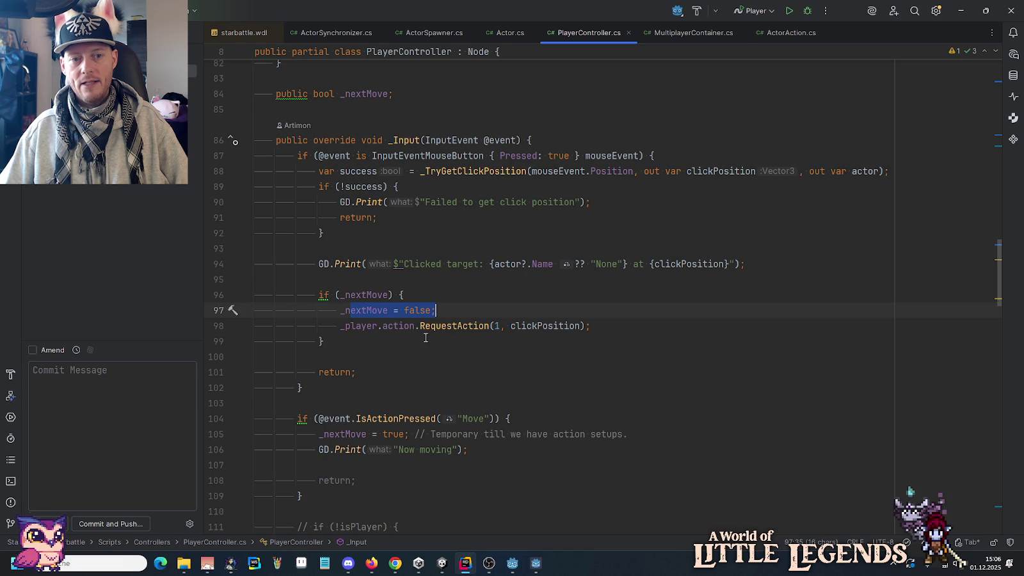
{"action": "left_click_drag", "start_coordinate": [340, 326], "coordinate": [589, 326]}
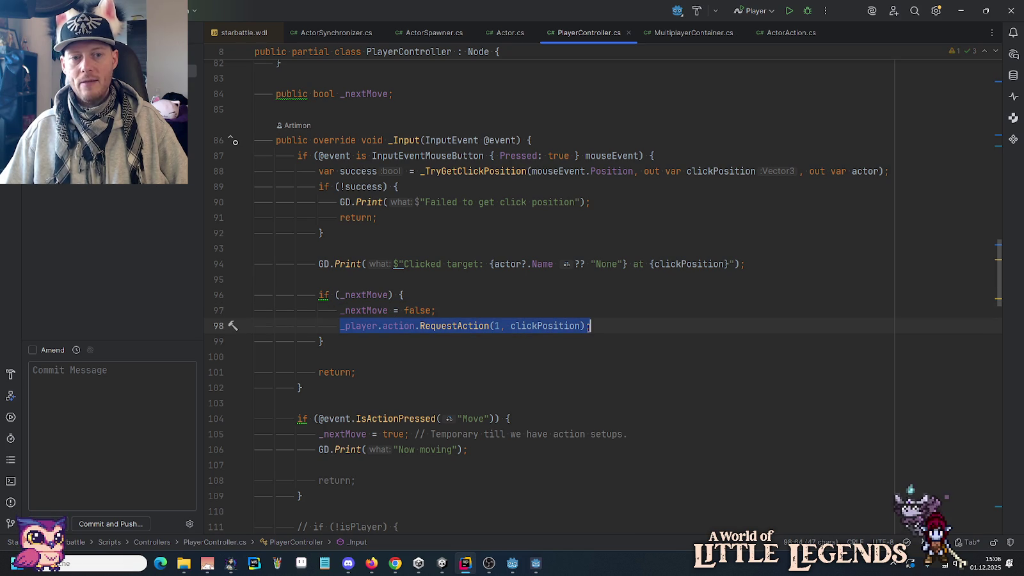
{"action": "left_click", "coordinate": [415, 326]}
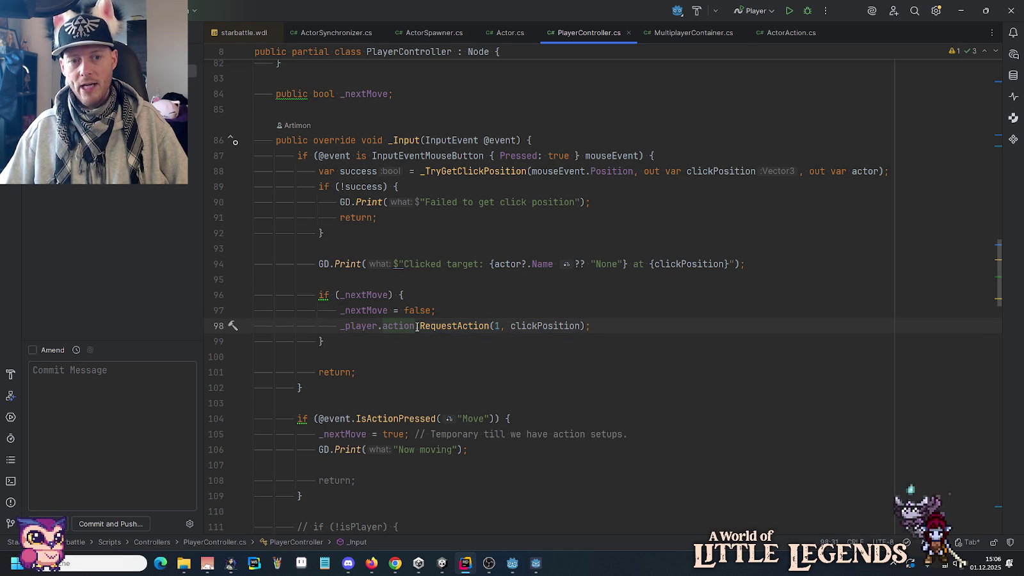
{"action": "left_click", "coordinate": [520, 326]}
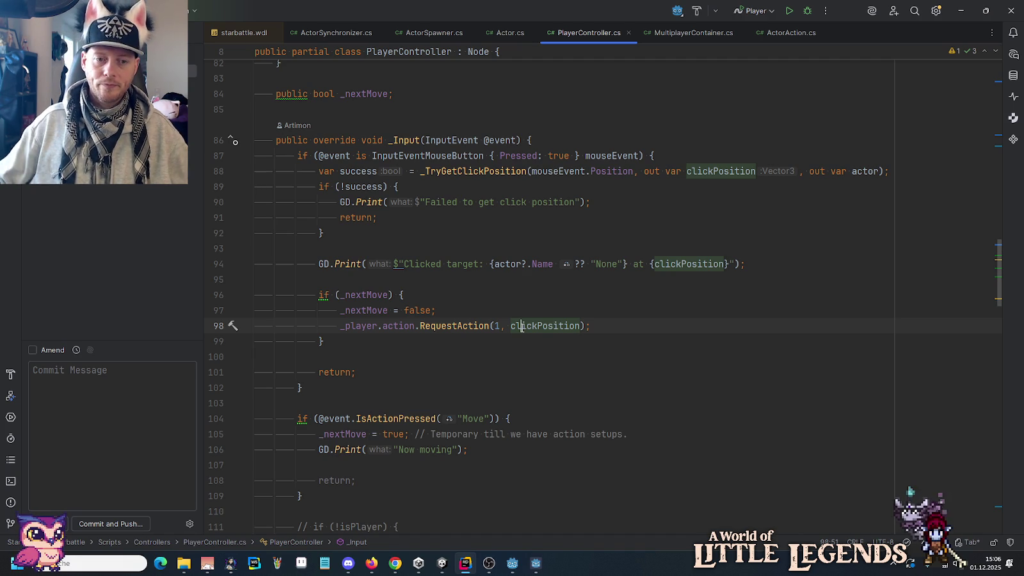
{"action": "left_click", "coordinate": [436, 326], "text": "ctrl"}
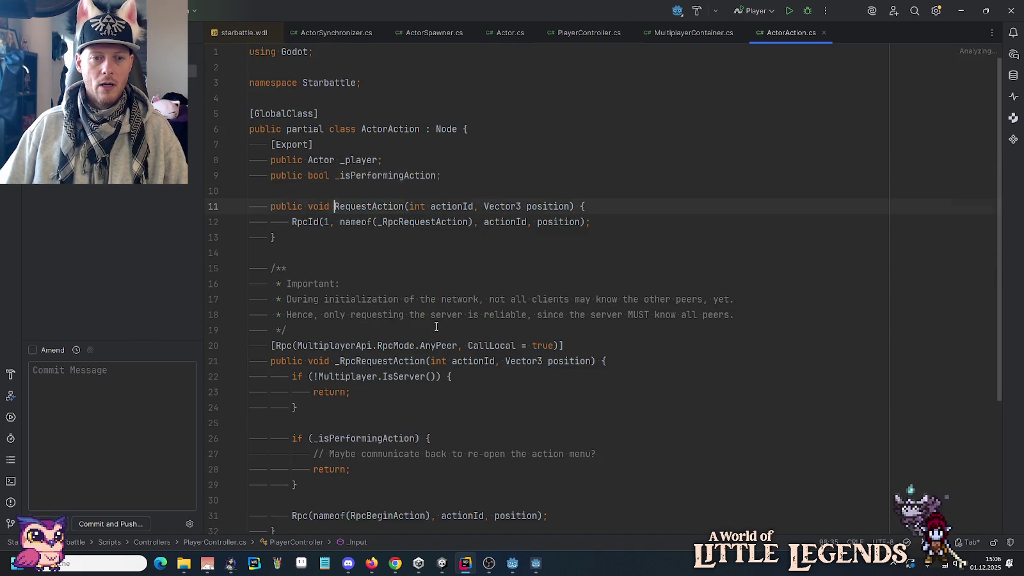
{"action": "left_click", "coordinate": [462, 204]}
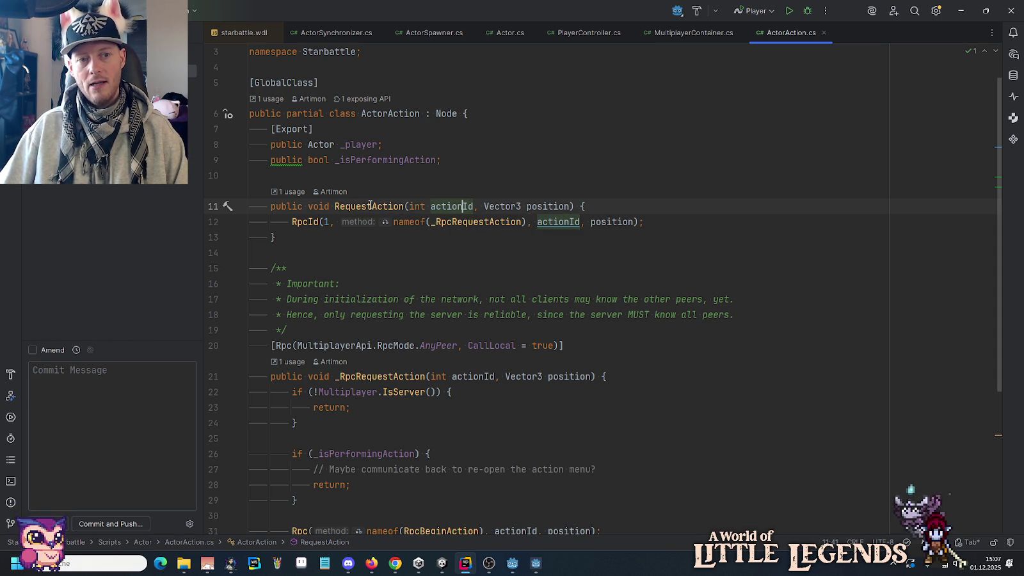
{"action": "double_click", "coordinate": [323, 222]}
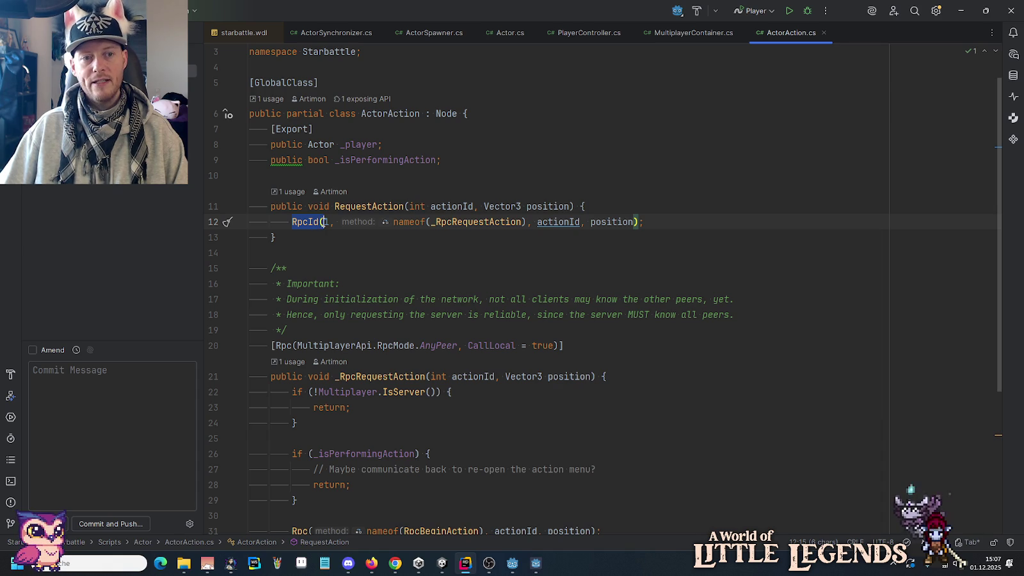
{"action": "double_click", "coordinate": [326, 221]}
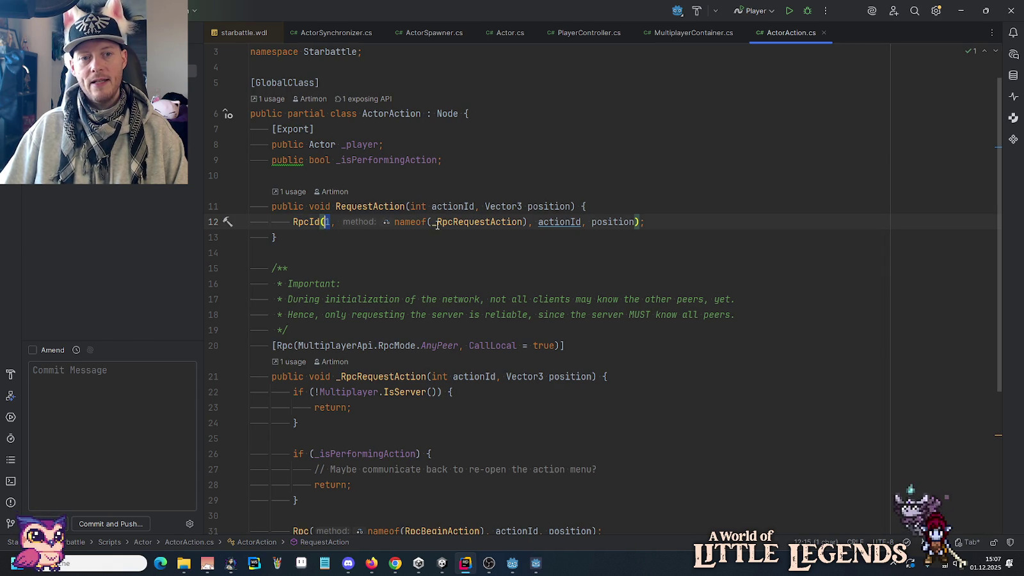
{"action": "mouse_move", "coordinate": [498, 220]}
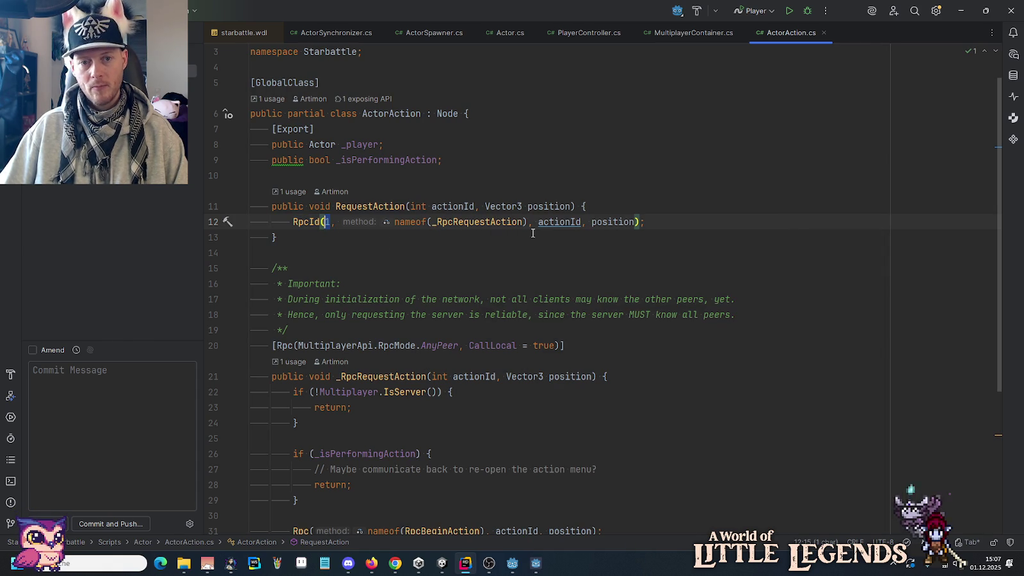
{"action": "left_click", "coordinate": [550, 222]}
{"action": "left_click", "coordinate": [602, 222]}
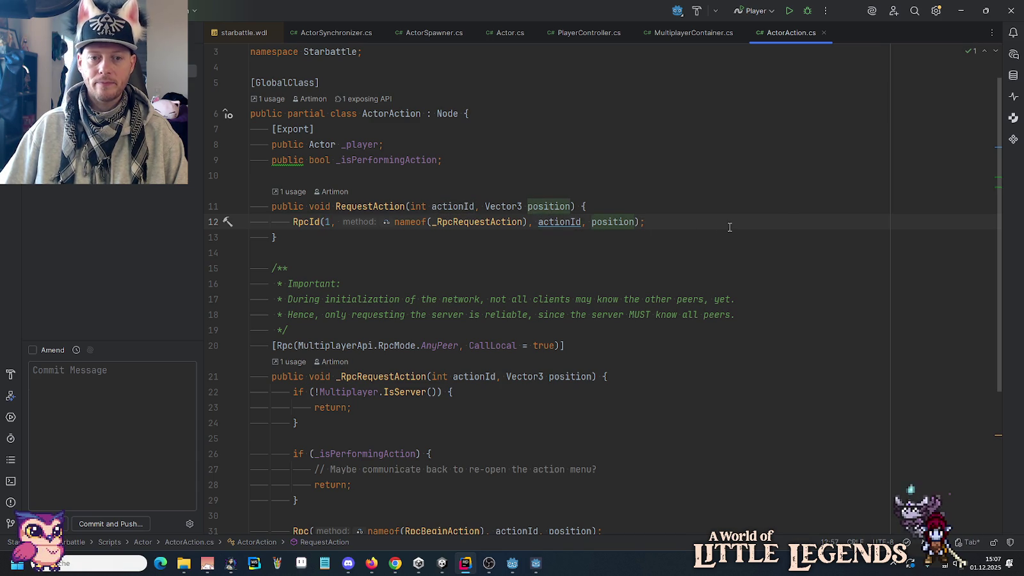
{"action": "left_click", "coordinate": [636, 222]}
{"action": "left_click", "coordinate": [635, 222]}
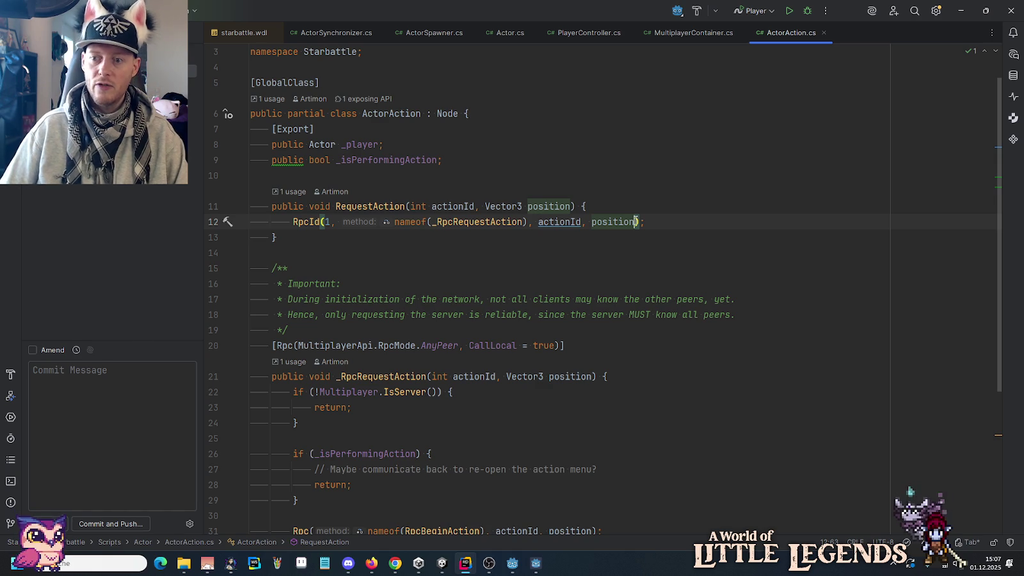
{"action": "left_click", "coordinate": [312, 238]}
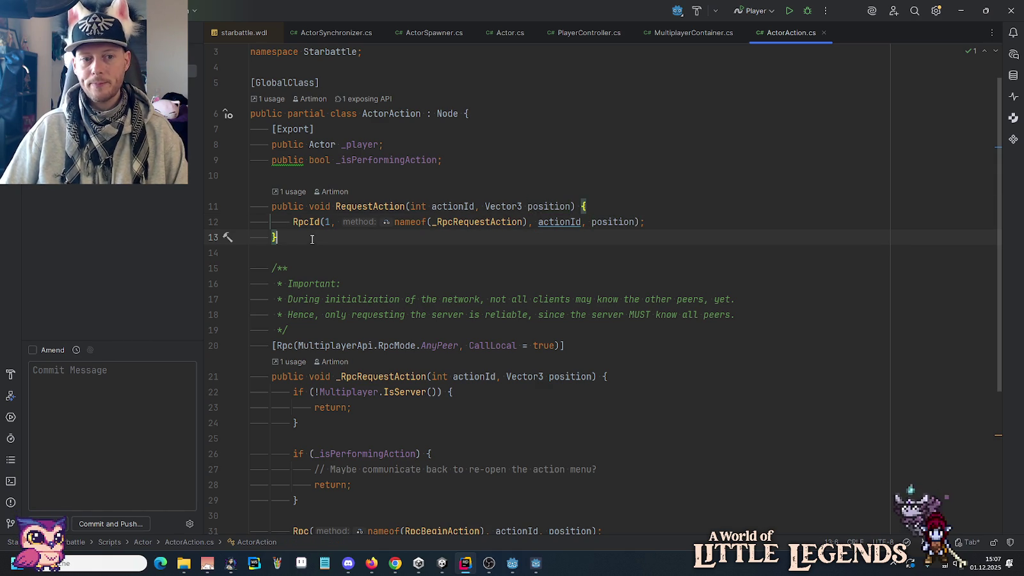
{"action": "scroll", "coordinate": [312, 239], "scroll_direction": "down", "scroll_amount": 2}
{"action": "scroll", "coordinate": [311, 239], "scroll_direction": "down", "scroll_amount": 2}
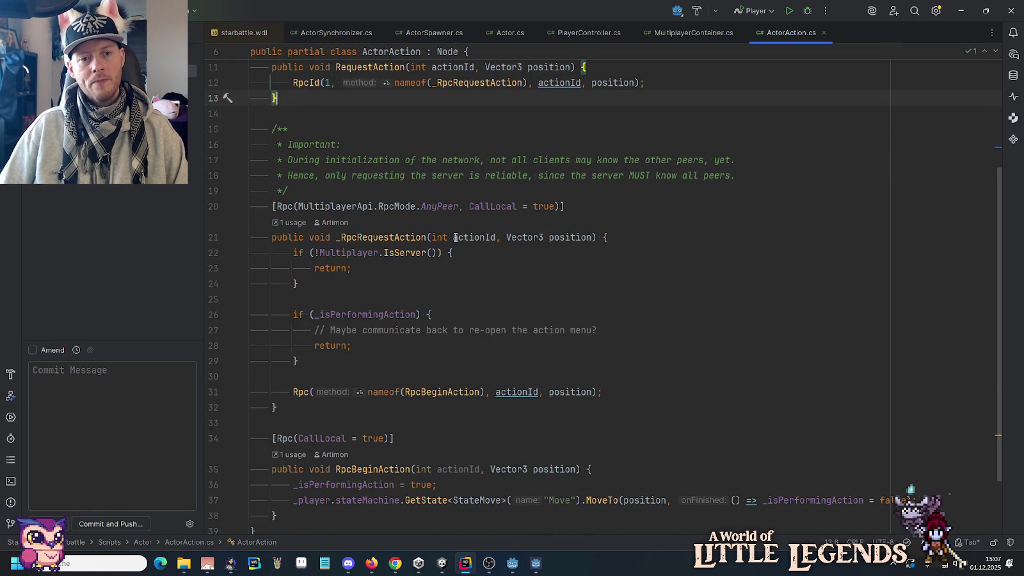
{"action": "left_click_drag", "start_coordinate": [362, 206], "coordinate": [442, 206]}
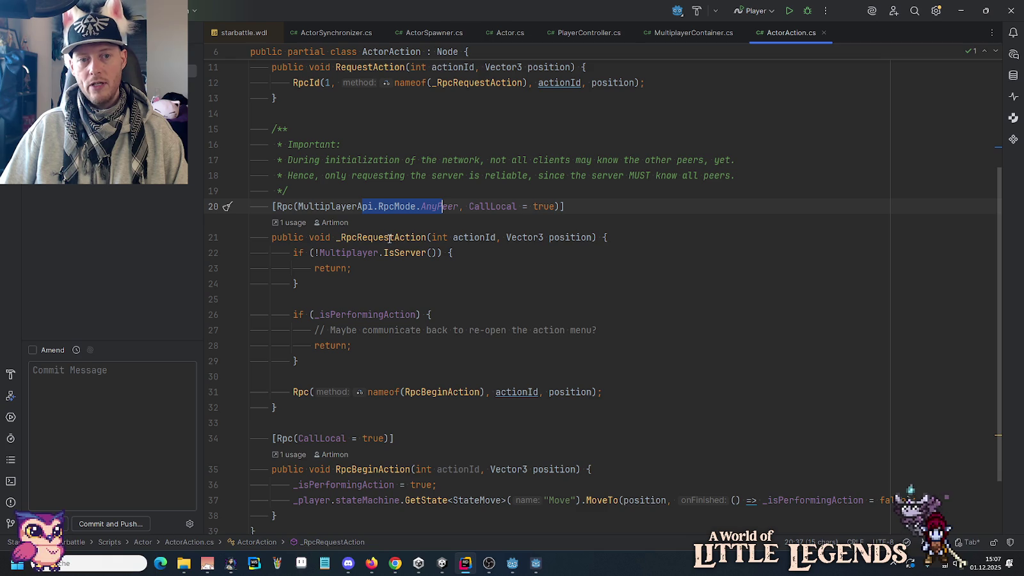
{"action": "left_click_drag", "start_coordinate": [470, 206], "coordinate": [556, 206]}
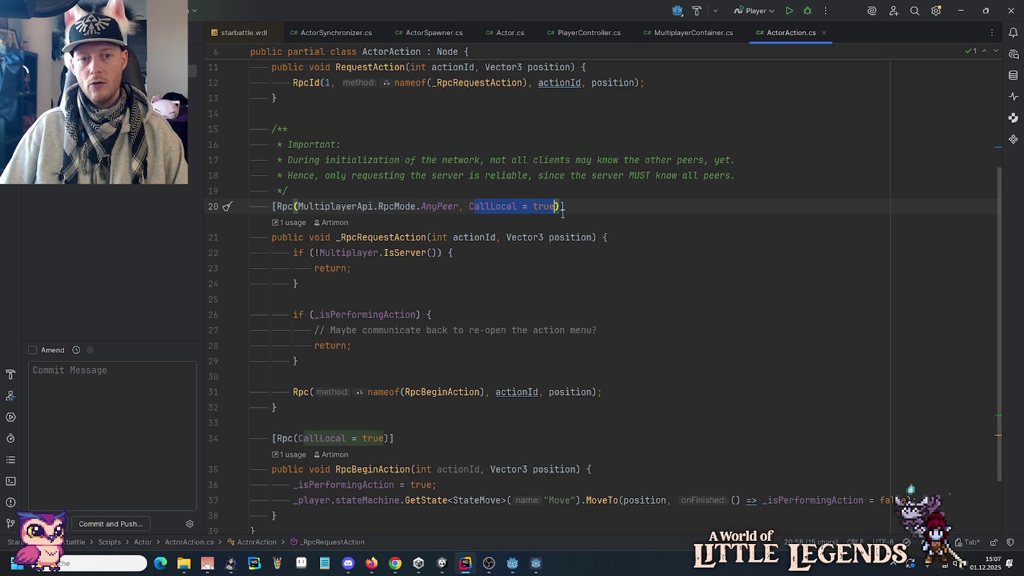
{"action": "left_click_drag", "start_coordinate": [318, 287], "coordinate": [250, 253]}
{"action": "left_click", "coordinate": [324, 280]}
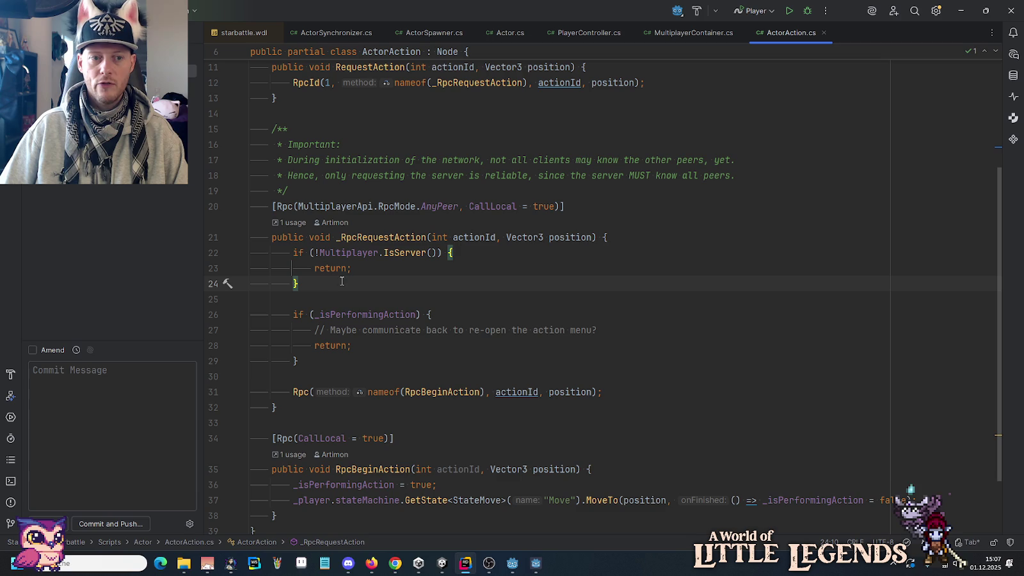
{"action": "scroll", "coordinate": [342, 281], "scroll_direction": "down", "scroll_amount": 2}
{"action": "left_click_drag", "start_coordinate": [312, 282], "coordinate": [251, 214]}
{"action": "left_click", "coordinate": [252, 231]}
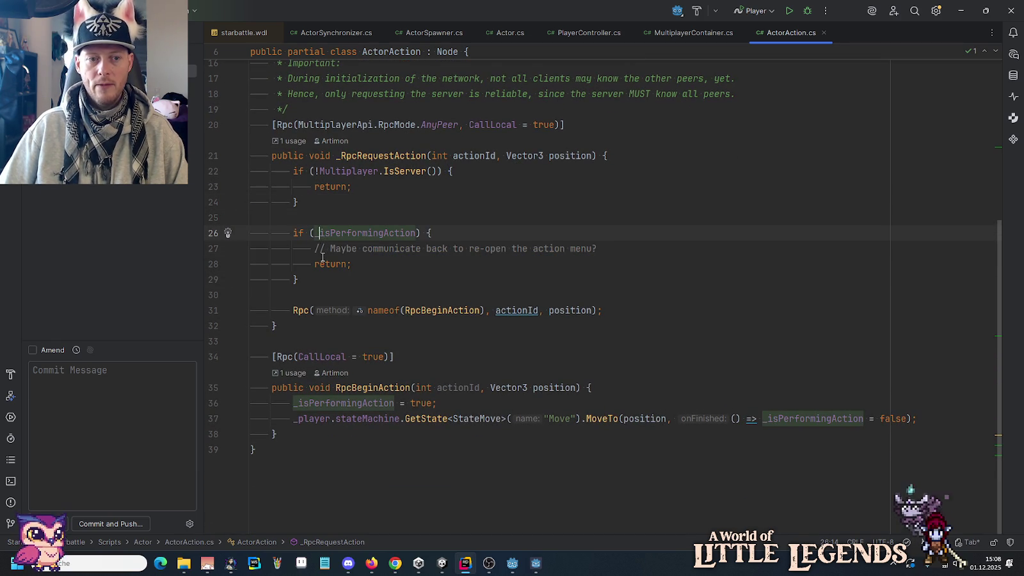
{"action": "left_click_drag", "start_coordinate": [599, 249], "coordinate": [341, 251]}
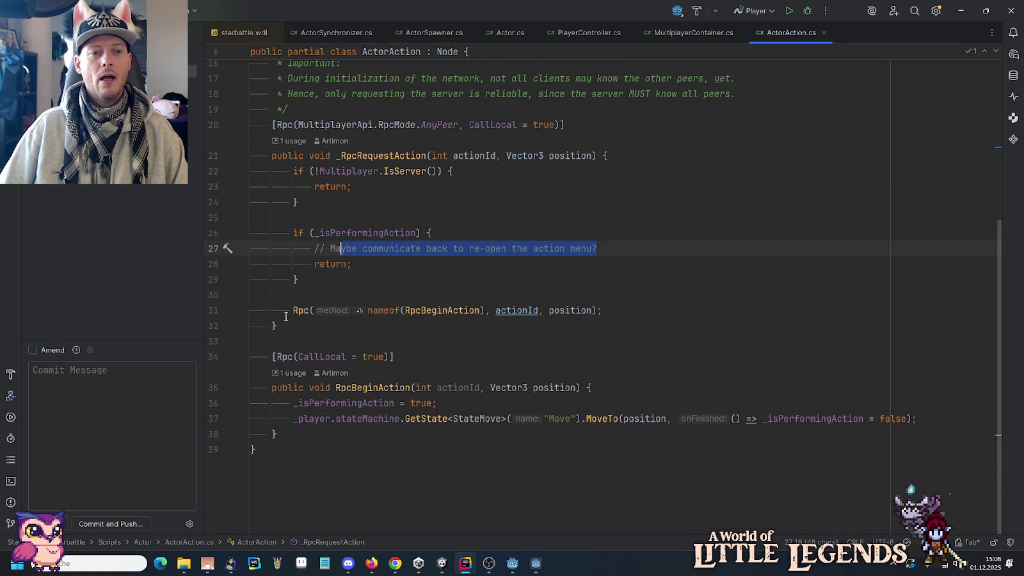
{"action": "left_click_drag", "start_coordinate": [292, 311], "coordinate": [611, 306]}
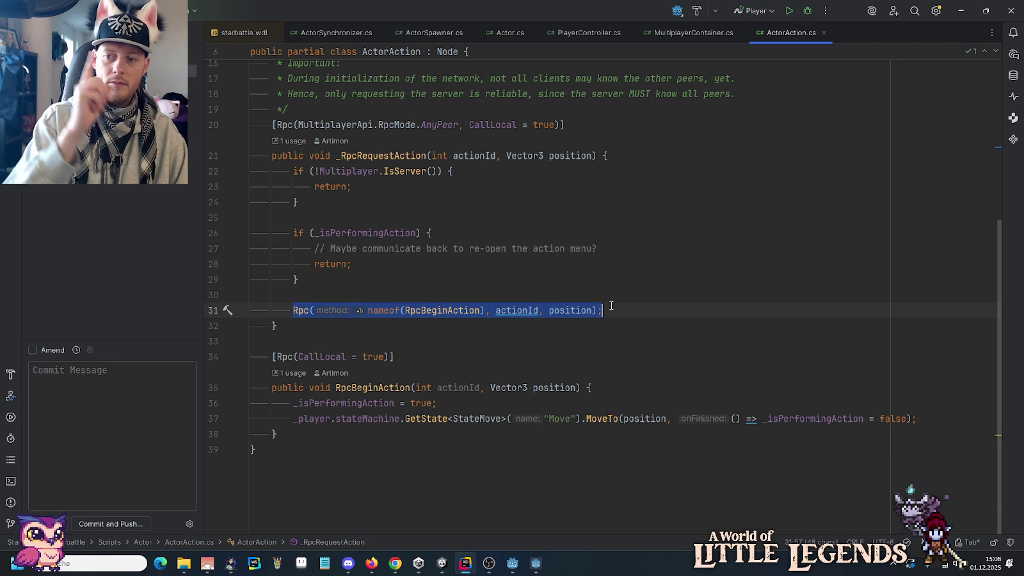
{"action": "left_click", "coordinate": [520, 310]}
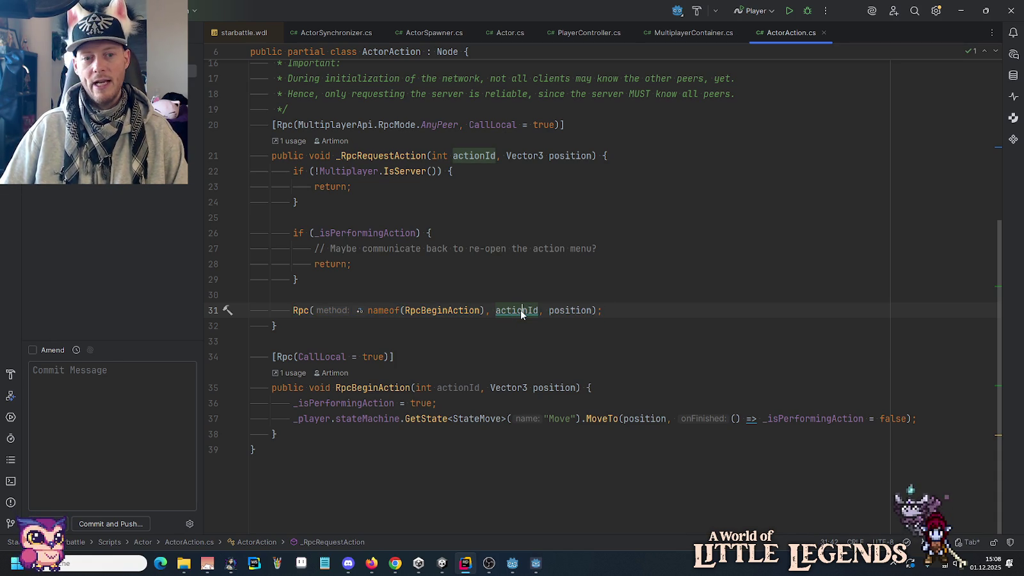
{"action": "mouse_move", "coordinate": [365, 388]}
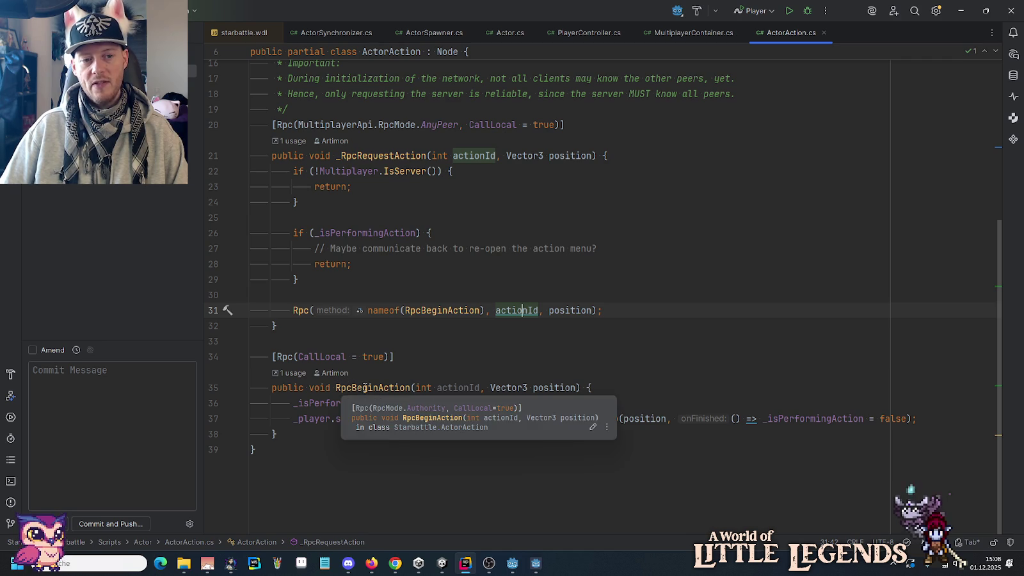
{"action": "left_click", "coordinate": [270, 357]}
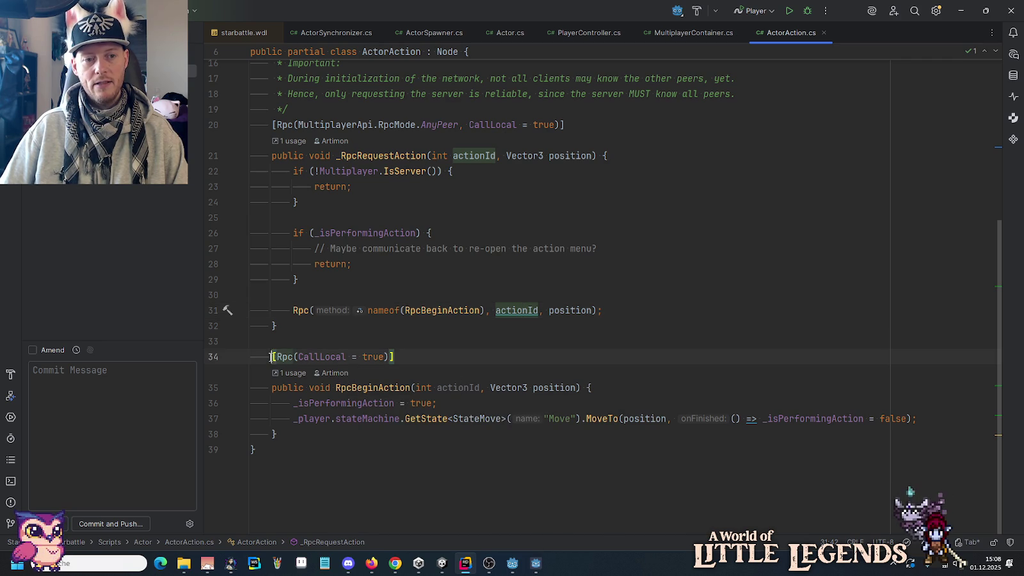
{"action": "left_click_drag", "start_coordinate": [270, 357], "coordinate": [401, 356]}
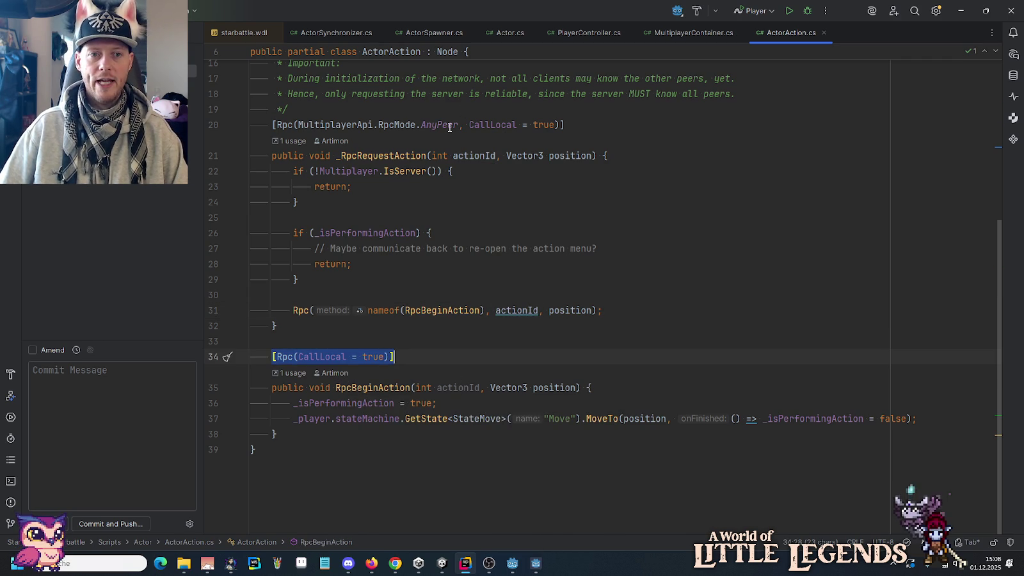
{"action": "mouse_move", "coordinate": [450, 128]}
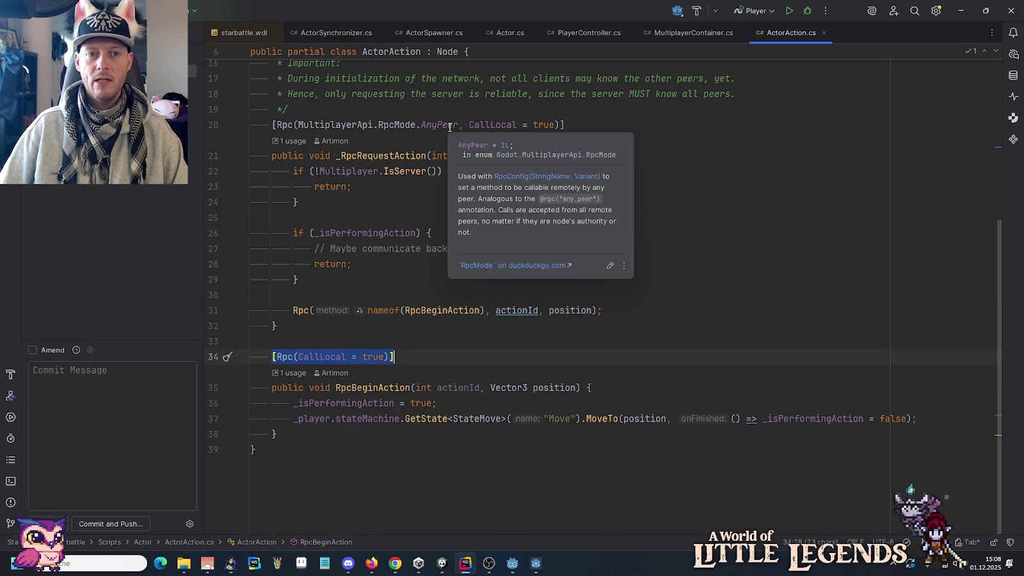
{"action": "left_click", "coordinate": [330, 340]}
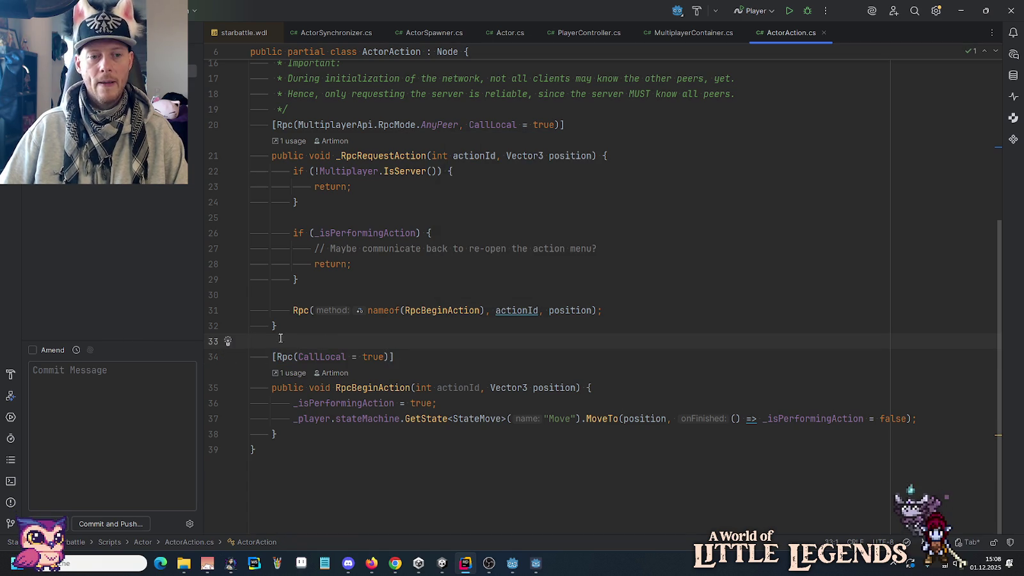
{"action": "left_click", "coordinate": [363, 388]}
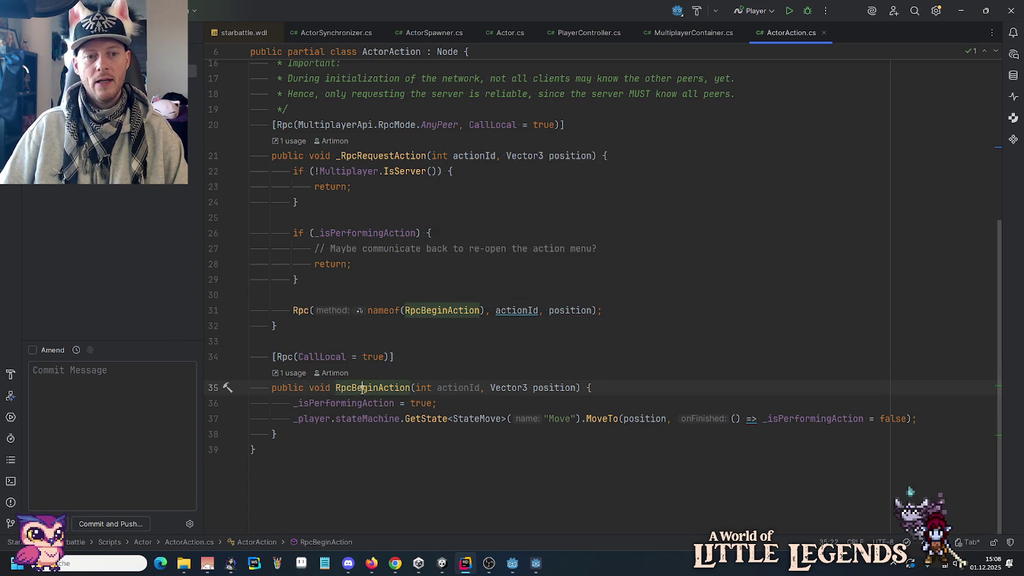
{"action": "left_click", "coordinate": [371, 353]}
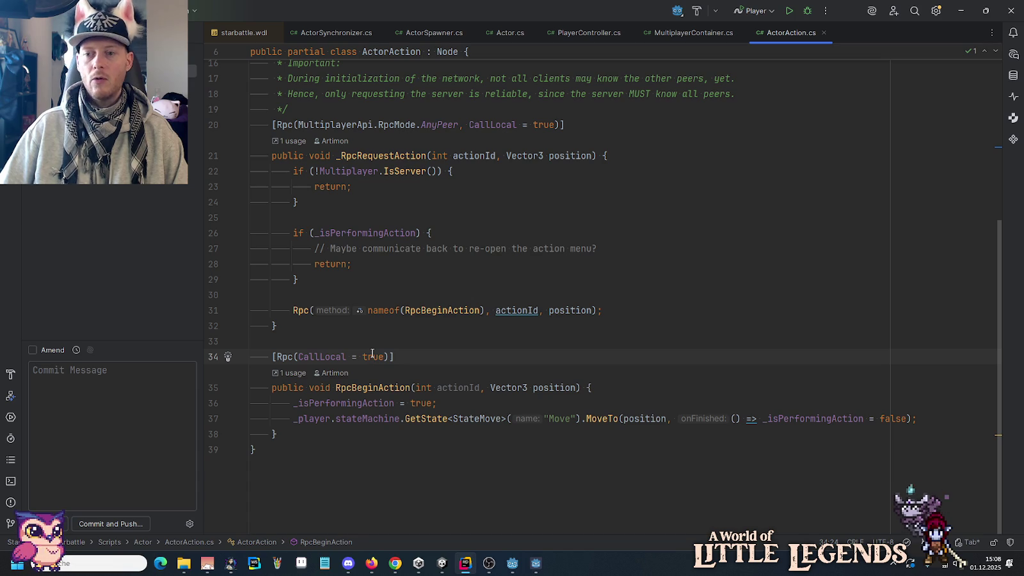
{"action": "left_click", "coordinate": [374, 434]}
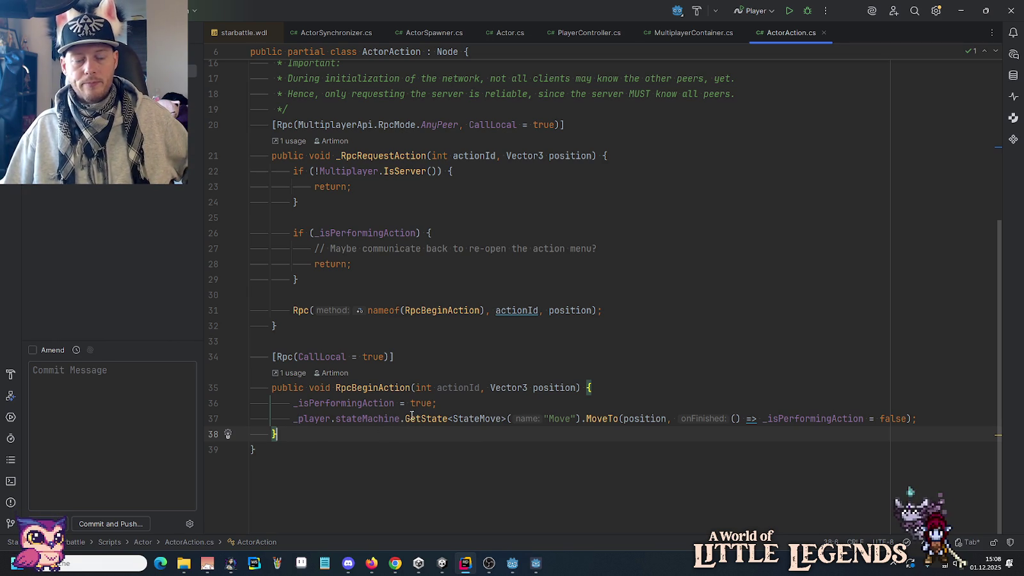
Inspect the Move state lookup and position argument on line 37, then go to MoveTo in StateMove.cs.
{"action": "left_click", "coordinate": [554, 419]}
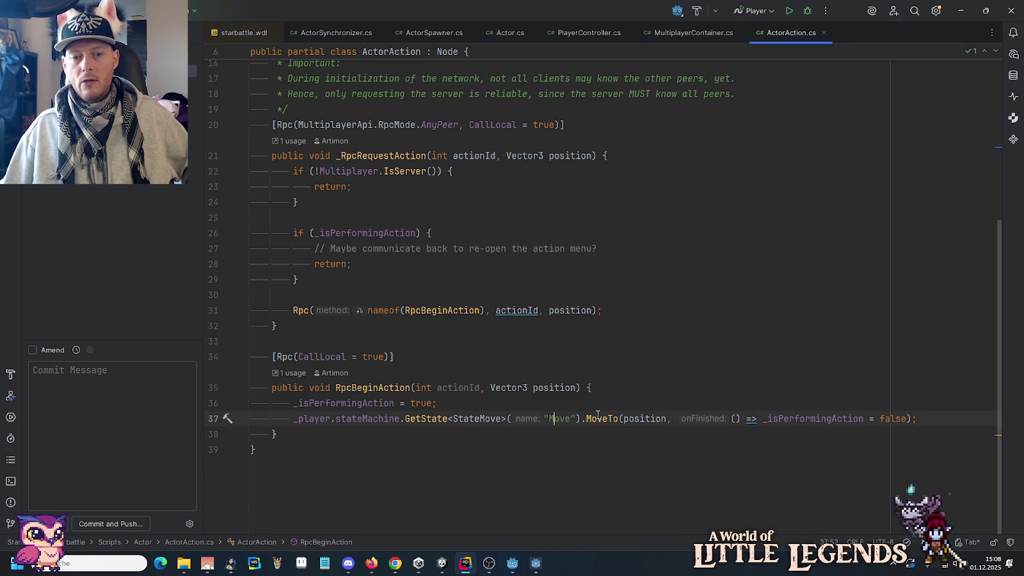
{"action": "mouse_move", "coordinate": [597, 415]}
{"action": "left_click", "coordinate": [644, 418]}
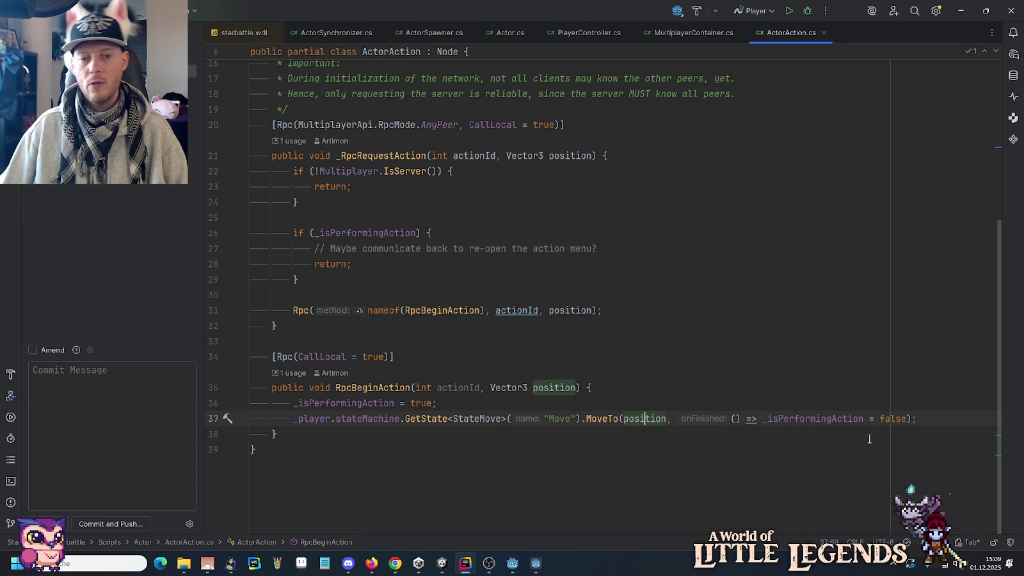
{"action": "left_click", "coordinate": [602, 420], "text": "ctrl"}
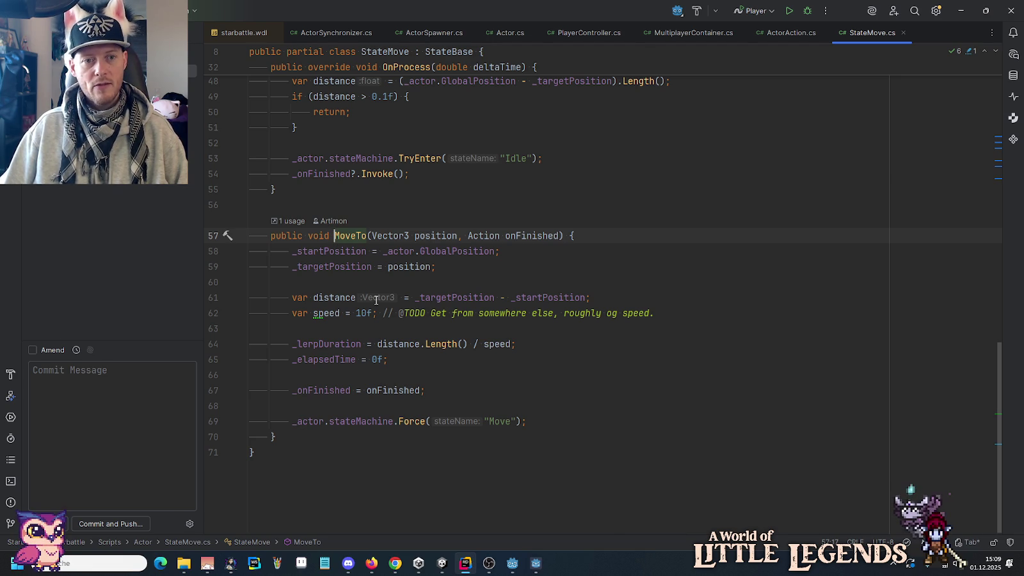
{"action": "left_click", "coordinate": [344, 251]}
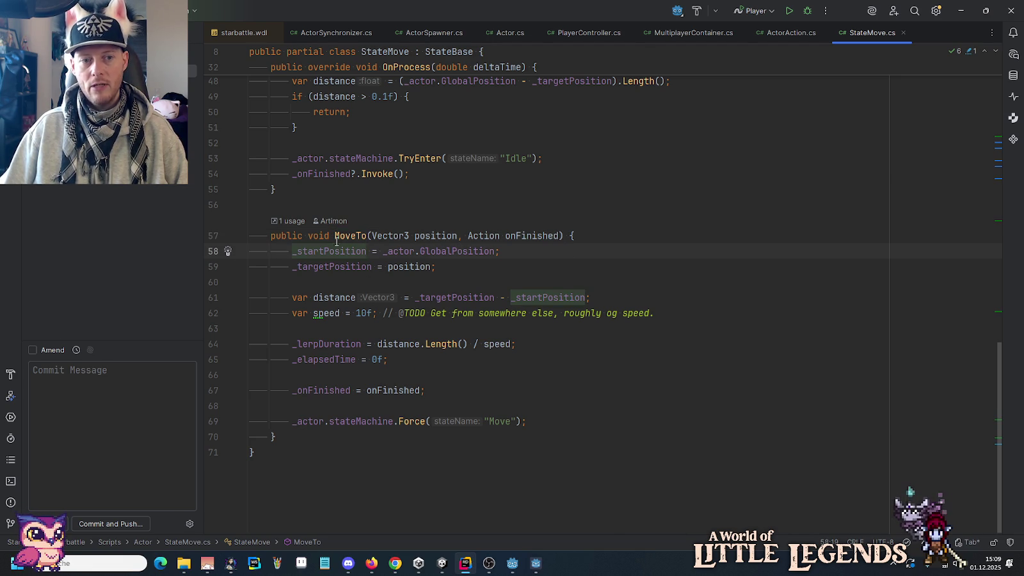
{"action": "left_click", "coordinate": [422, 269]}
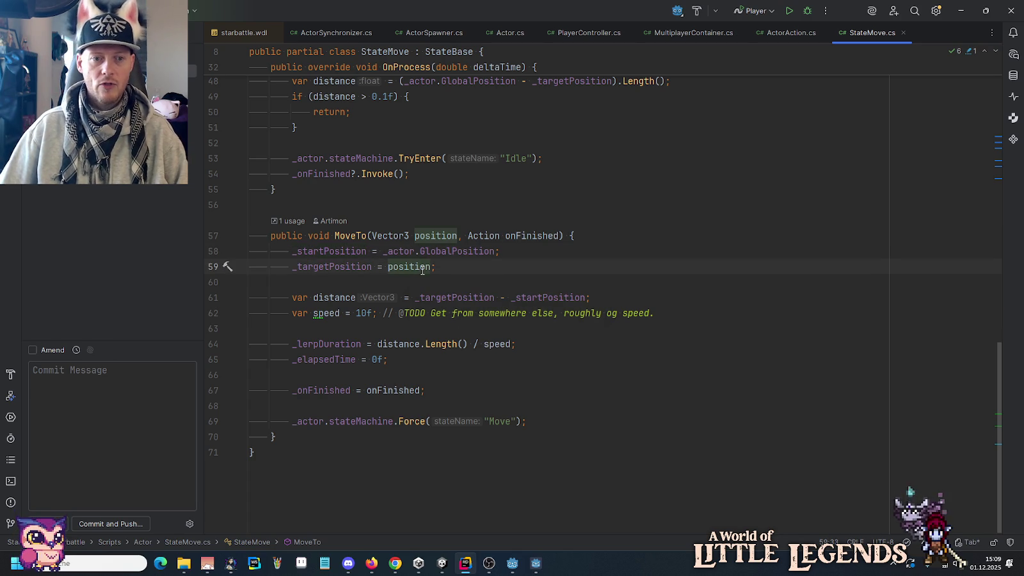
{"action": "mouse_move", "coordinate": [391, 268]}
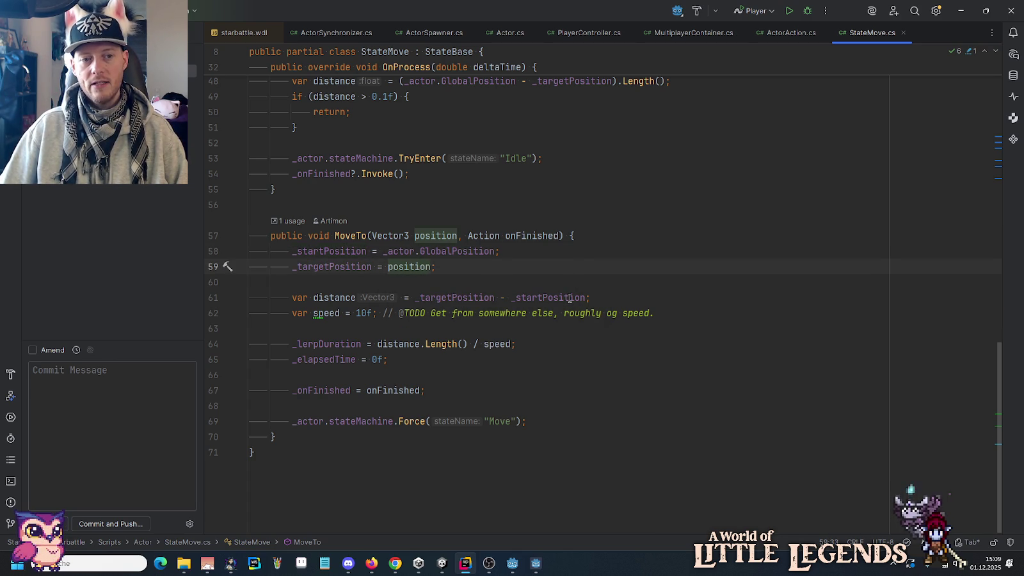
{"action": "left_click_drag", "start_coordinate": [292, 313], "coordinate": [377, 312]}
{"action": "left_click", "coordinate": [377, 313]}
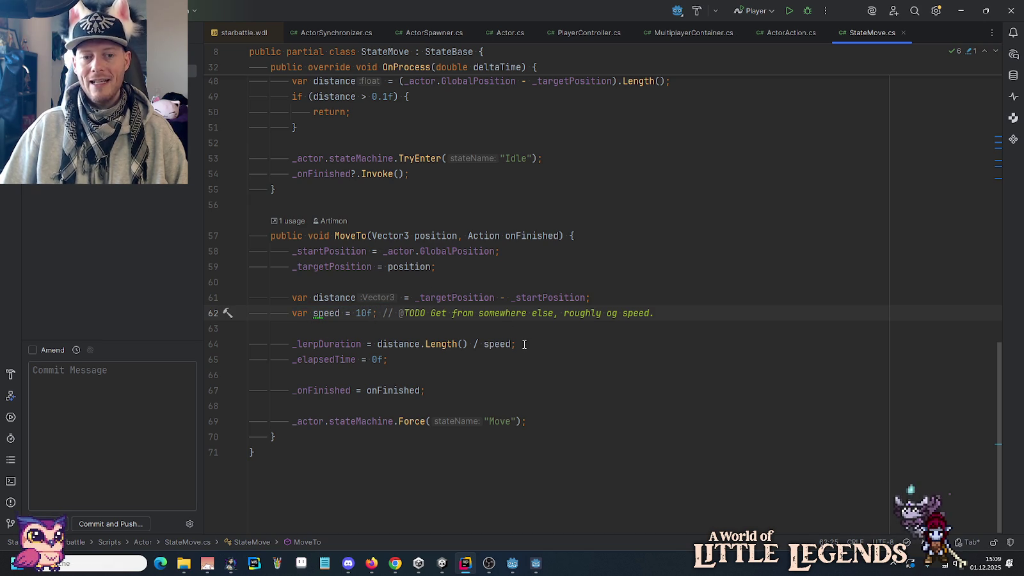
{"action": "left_click_drag", "start_coordinate": [515, 344], "coordinate": [294, 346]}
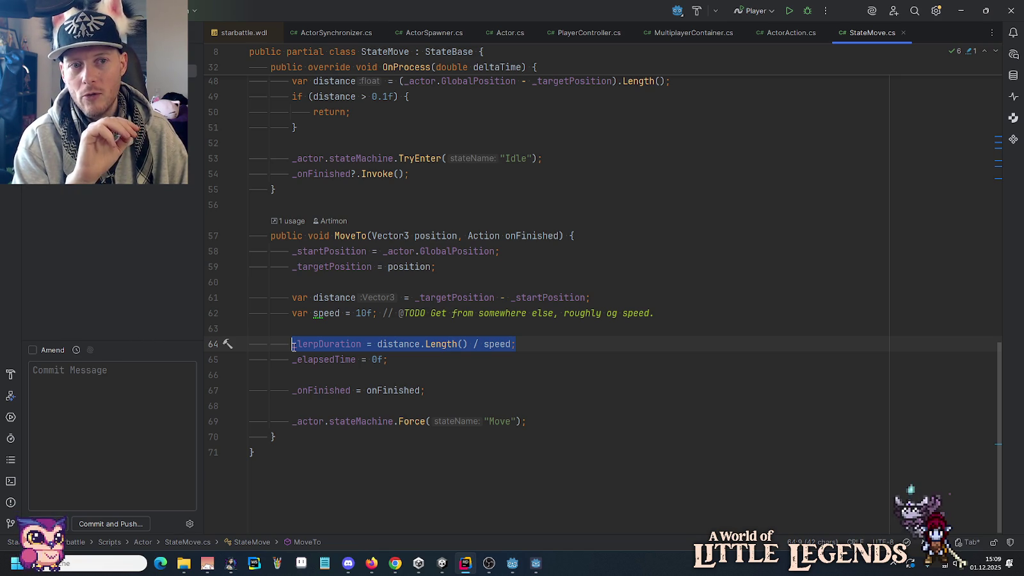
{"action": "left_click", "coordinate": [293, 346]}
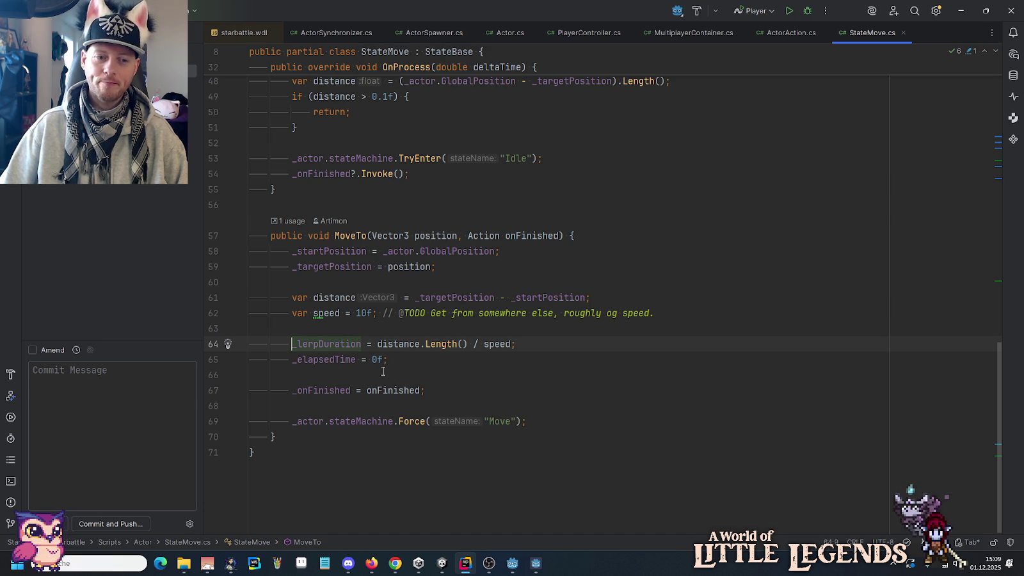
{"action": "left_click_drag", "start_coordinate": [286, 360], "coordinate": [397, 360]}
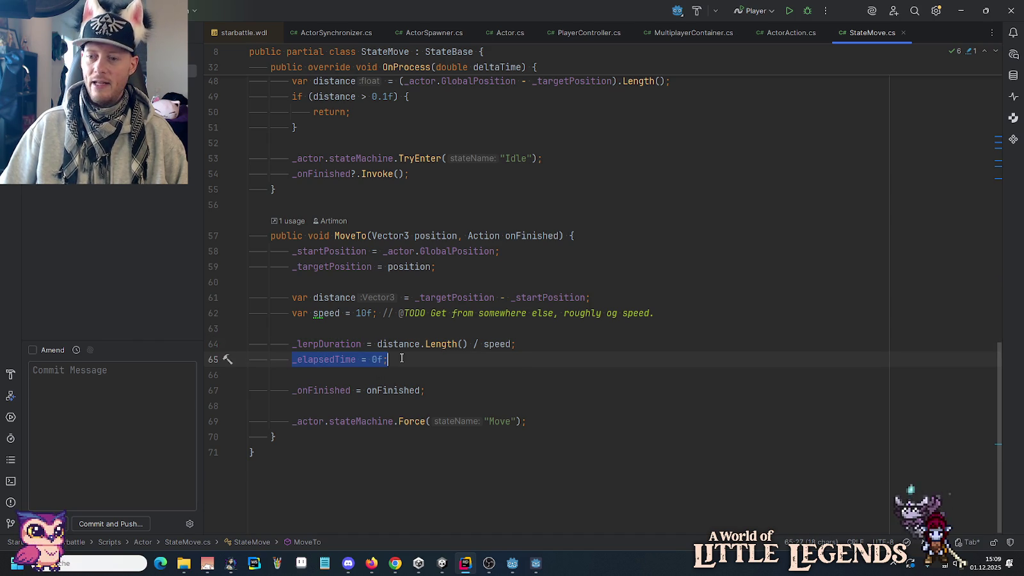
{"action": "left_click_drag", "start_coordinate": [425, 390], "coordinate": [291, 392]}
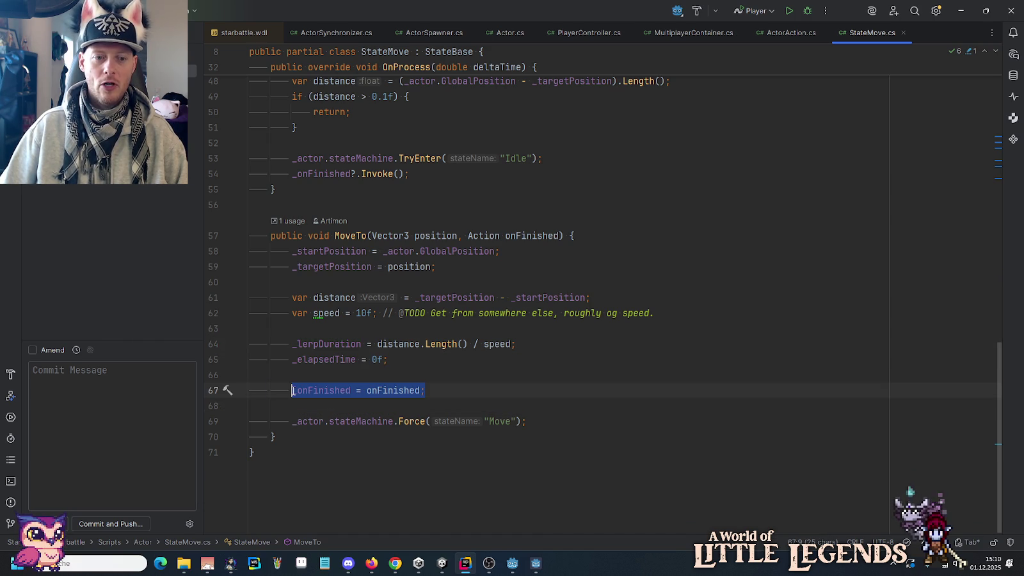
{"action": "left_click_drag", "start_coordinate": [531, 421], "coordinate": [292, 424]}
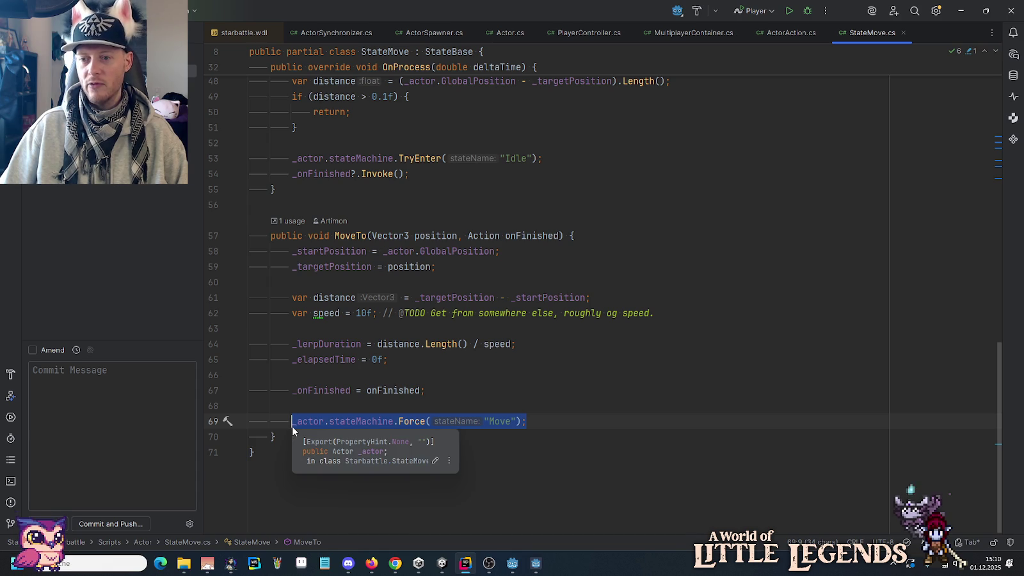
{"action": "scroll", "coordinate": [355, 376], "scroll_direction": "up", "scroll_amount": 6}
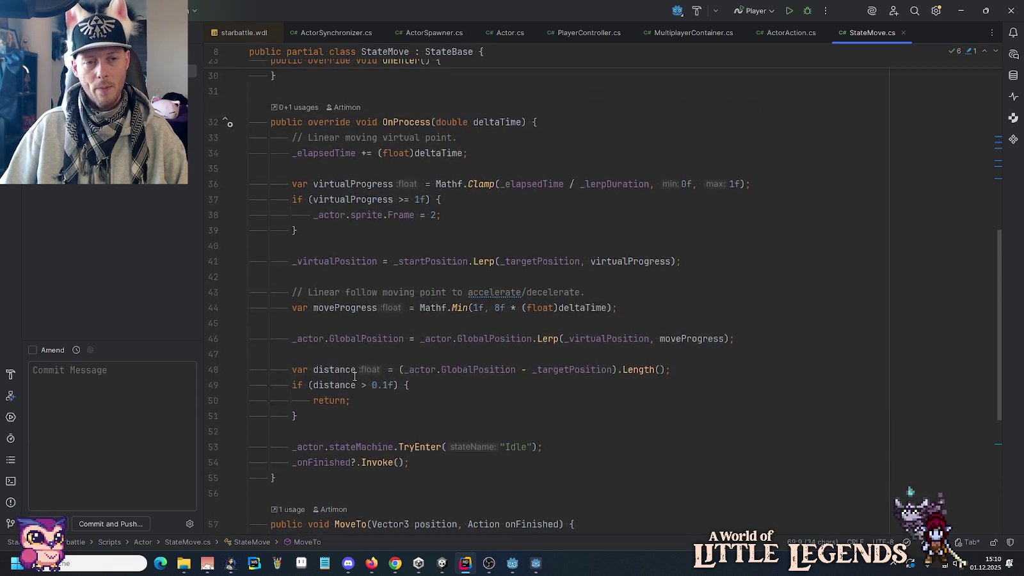
Highlight OnEnter's Move animation assignment and the _actor.sprite.Frame = 0; line.
{"action": "scroll", "coordinate": [406, 227], "scroll_direction": "up", "scroll_amount": 4}
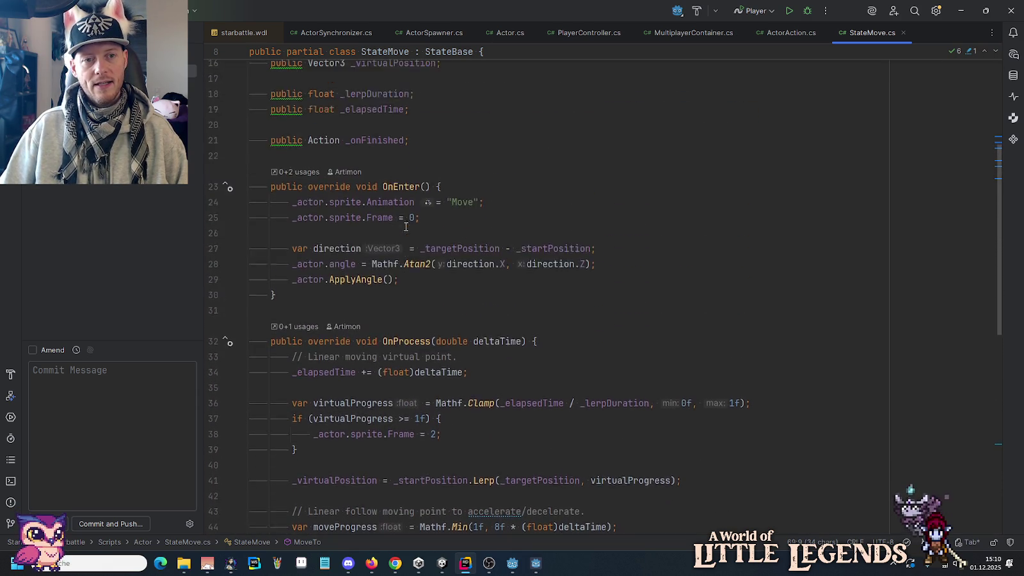
{"action": "scroll", "coordinate": [405, 226], "scroll_direction": "up", "scroll_amount": 1}
{"action": "left_click", "coordinate": [455, 251]}
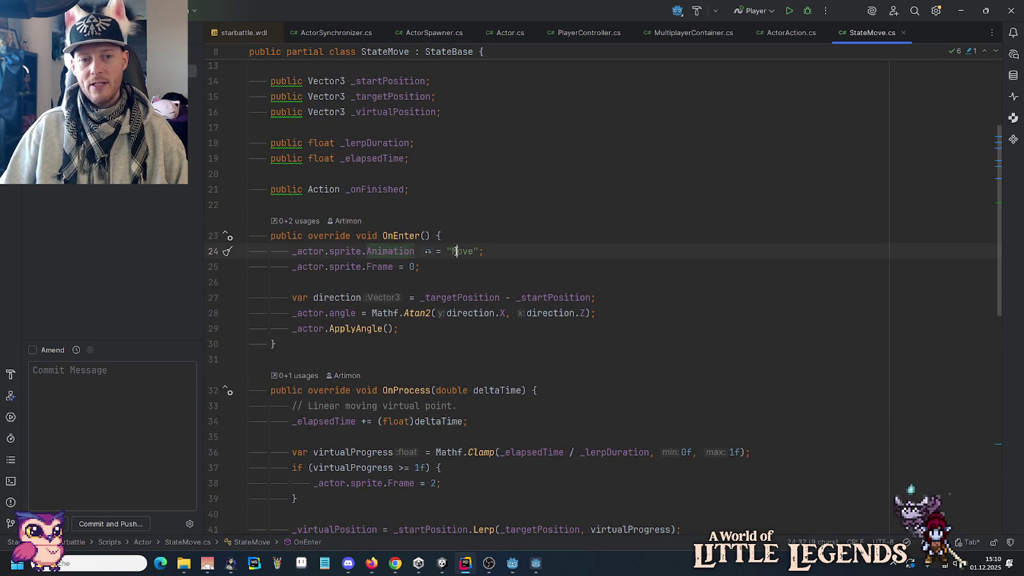
{"action": "left_click_drag", "start_coordinate": [420, 267], "coordinate": [293, 267]}
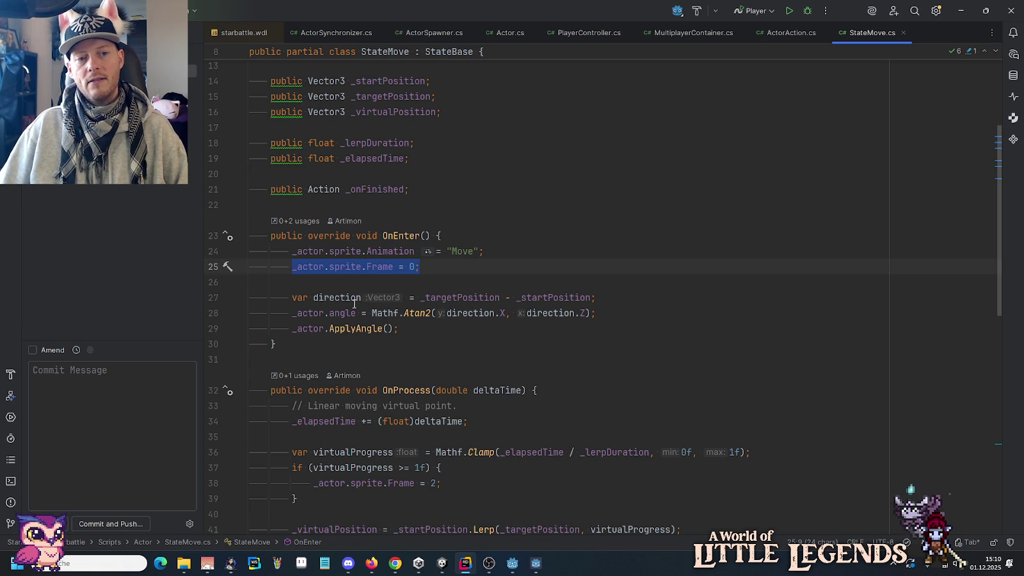
Trace the direction and _actor usages to the ApplyAngle call on line 29 and jump to its definition.
{"action": "left_click", "coordinate": [333, 298]}
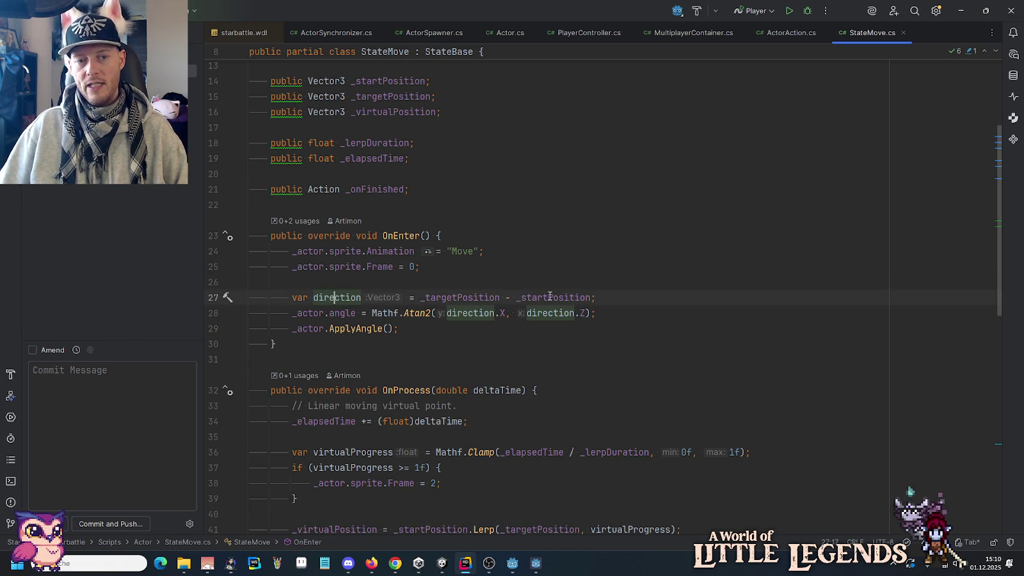
{"action": "mouse_move", "coordinate": [550, 296]}
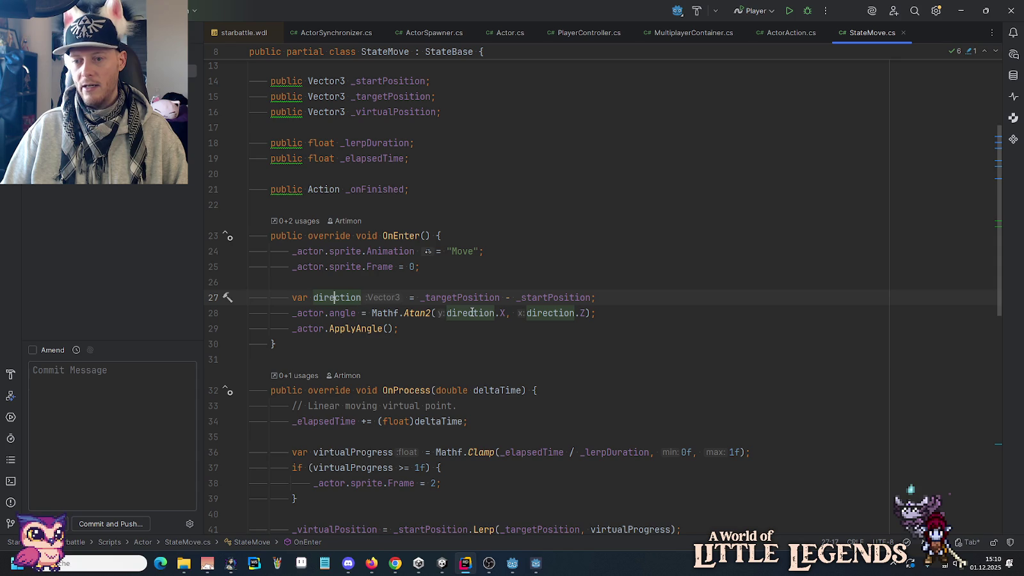
{"action": "left_click", "coordinate": [325, 313]}
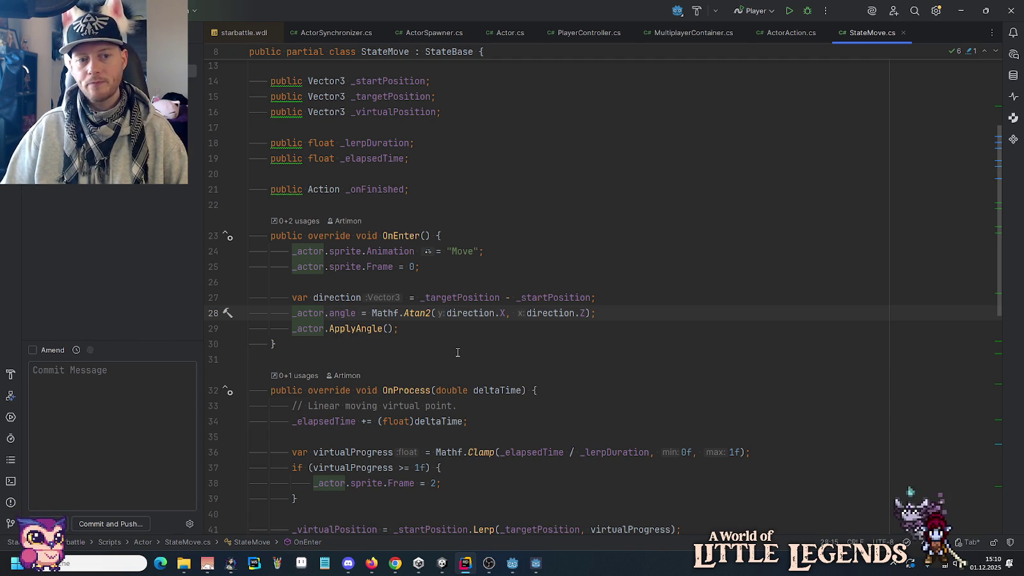
{"action": "left_click", "coordinate": [347, 328]}
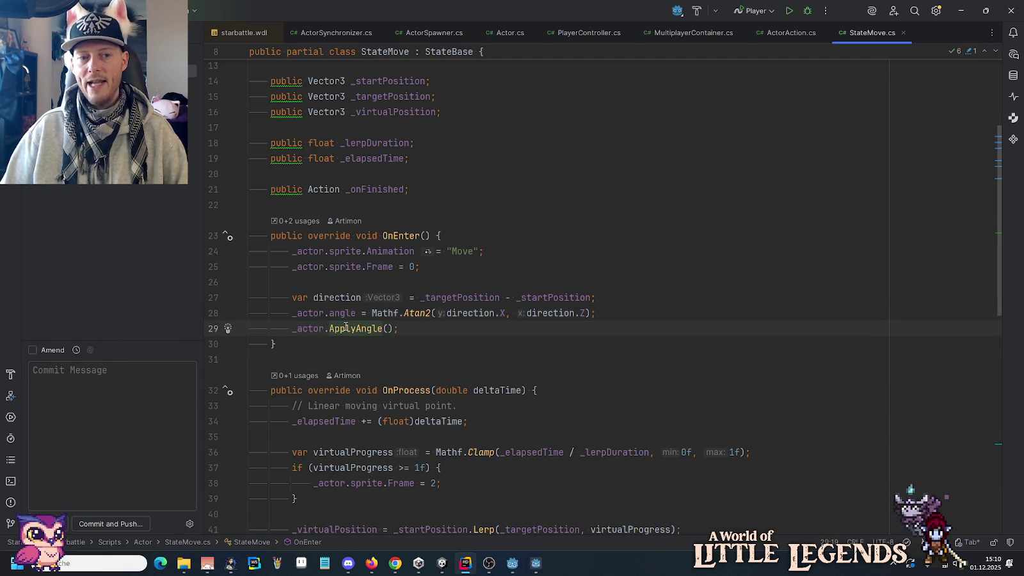
{"action": "left_click", "coordinate": [346, 329], "text": "ctrl"}
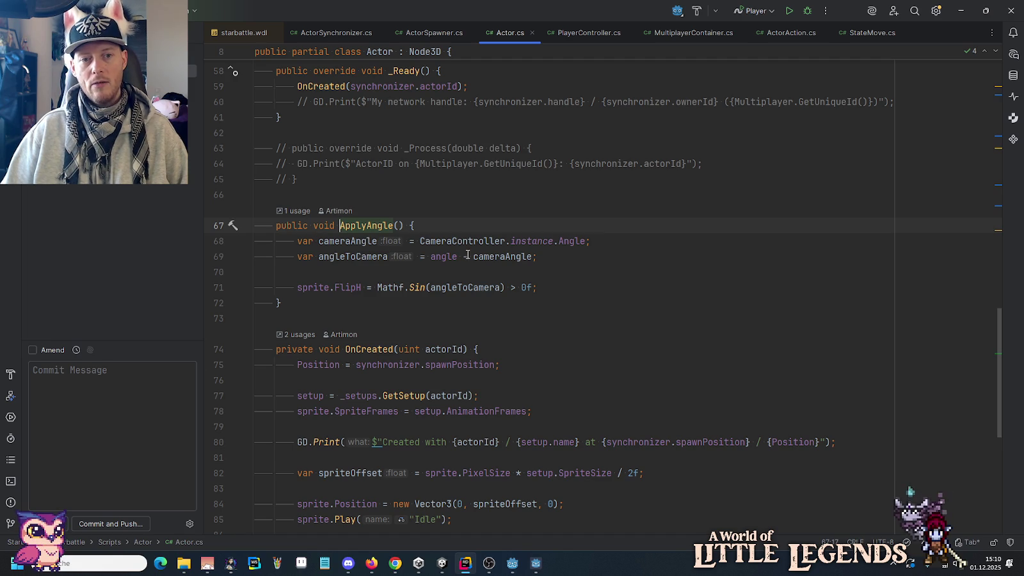
Examine line 71, where FlipH is set from Mathf.Sin(angleToCamera) > 0f.
{"action": "mouse_move", "coordinate": [453, 256]}
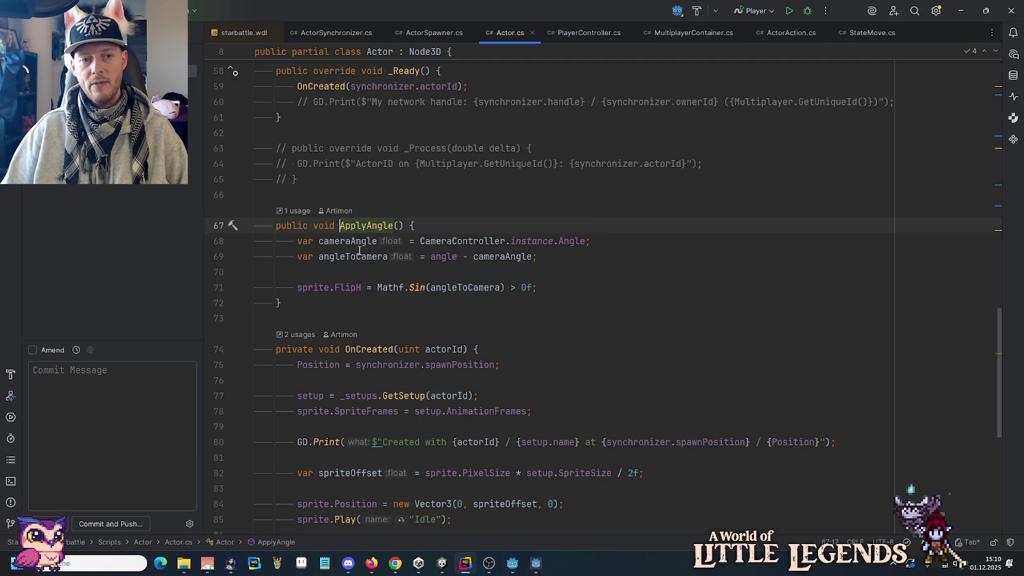
{"action": "left_click", "coordinate": [351, 289]}
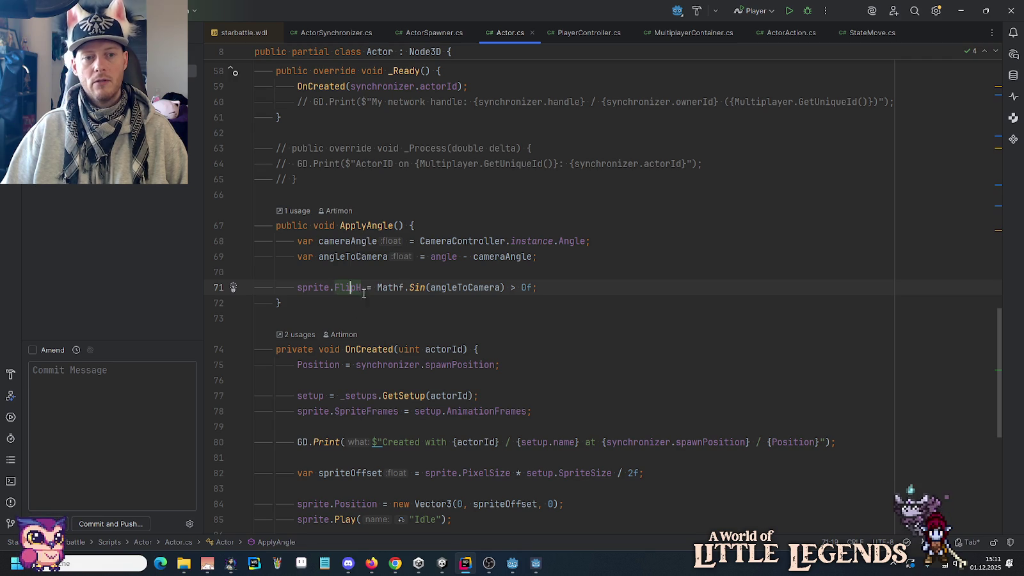
{"action": "left_click_drag", "start_coordinate": [549, 292], "coordinate": [378, 290]}
{"action": "left_click", "coordinate": [378, 290]}
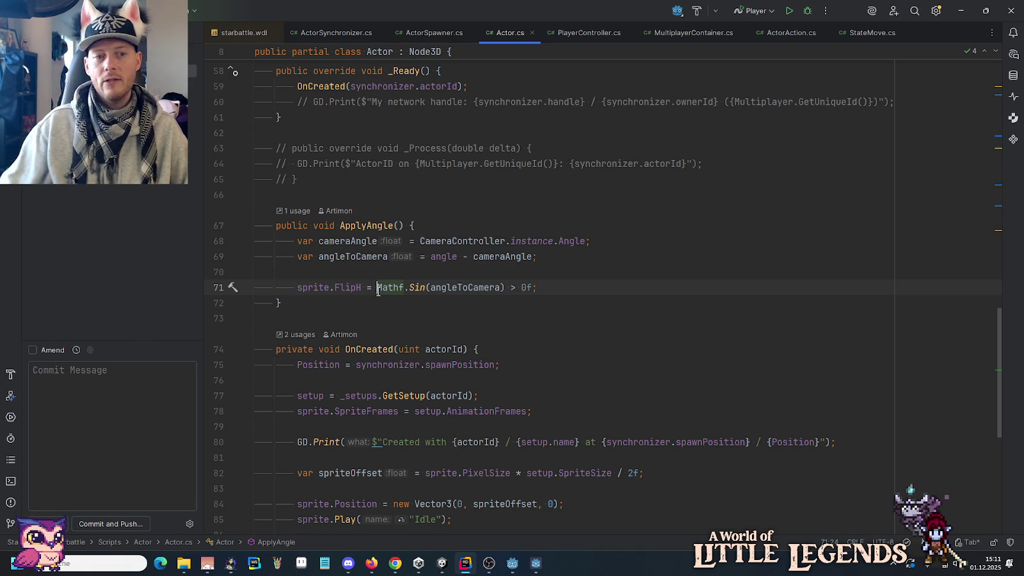
{"action": "left_click", "coordinate": [347, 287]}
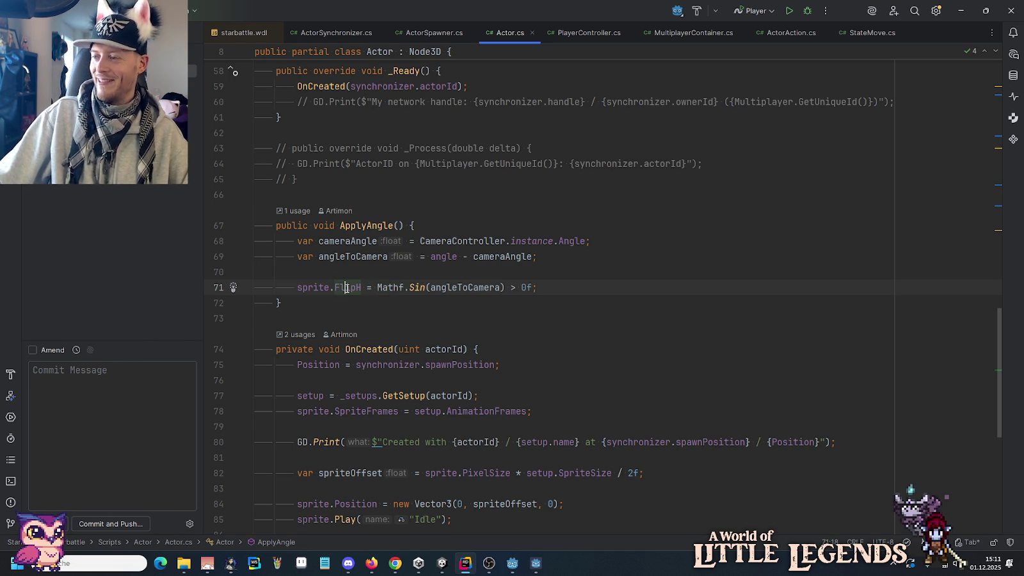
{"action": "key", "text": "alt+Tab"}
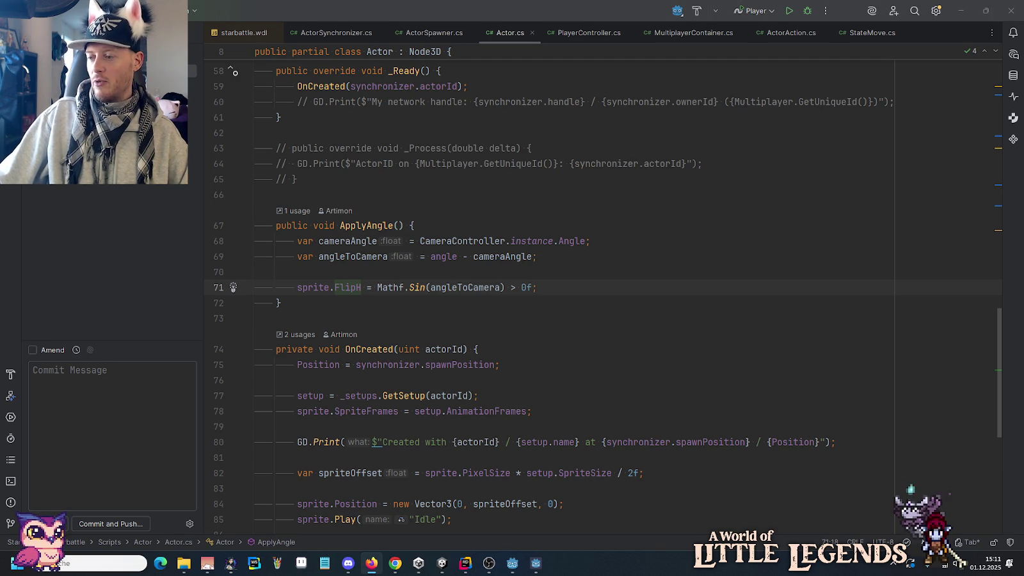
{"action": "key", "text": "alt+Tab"}
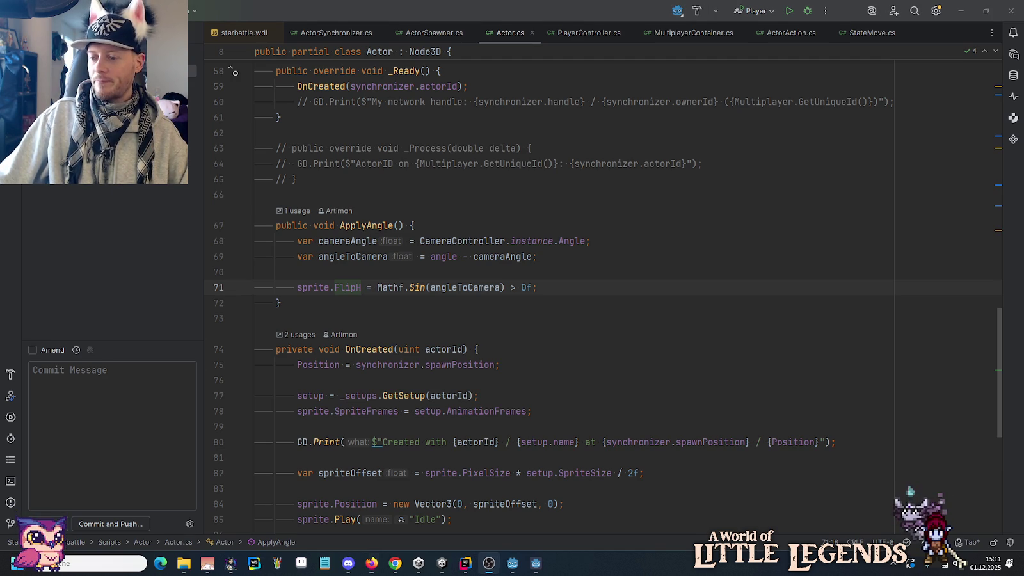
{"action": "left_click", "coordinate": [606, 314]}
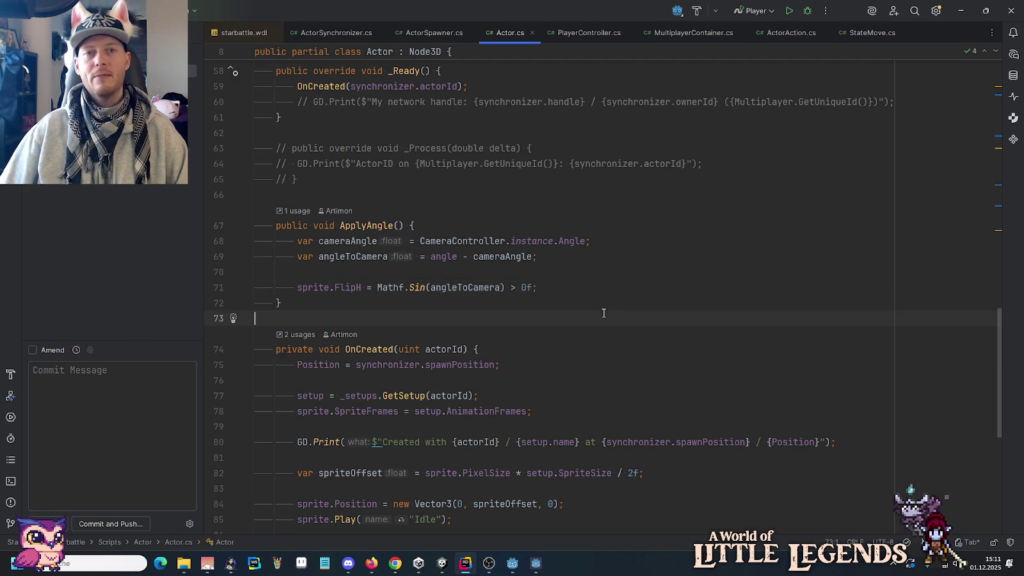
Review the angleToCamera line and the end of ApplyAngle, then return to StateMove.cs.
{"action": "left_click", "coordinate": [567, 301]}
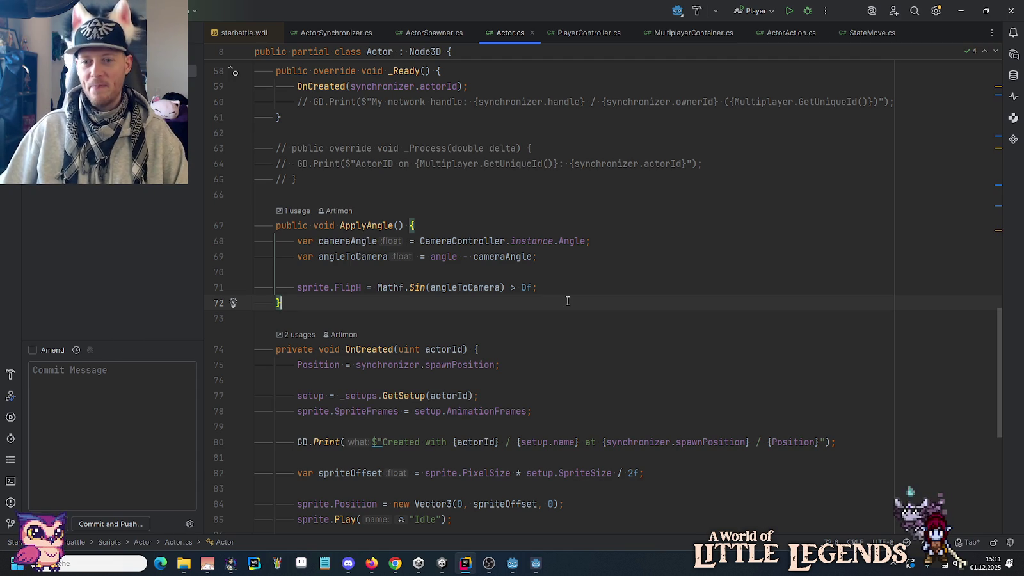
{"action": "left_click", "coordinate": [568, 287]}
{"action": "left_click", "coordinate": [564, 257]}
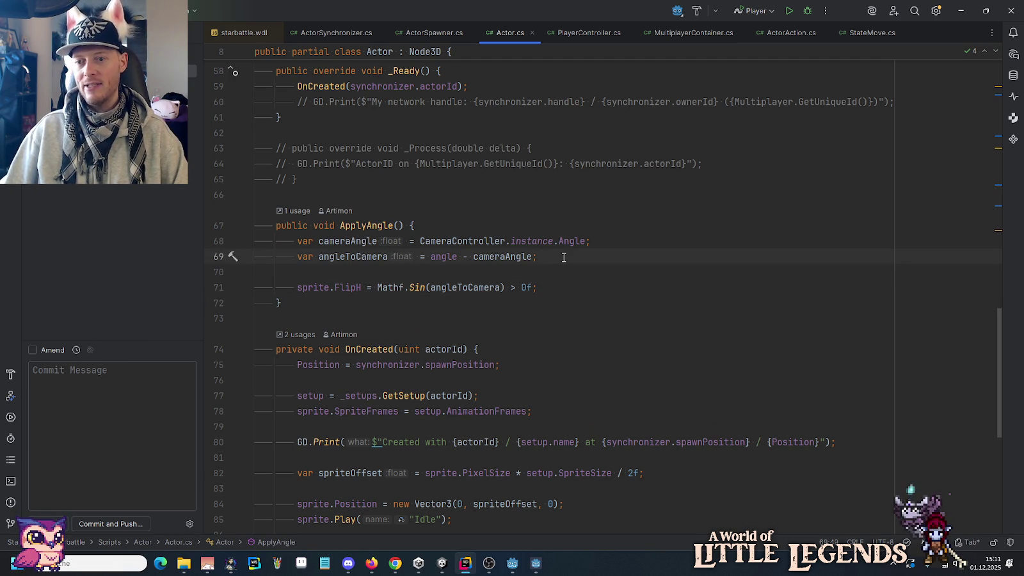
{"action": "scroll", "coordinate": [564, 257], "scroll_direction": "down", "scroll_amount": 3}
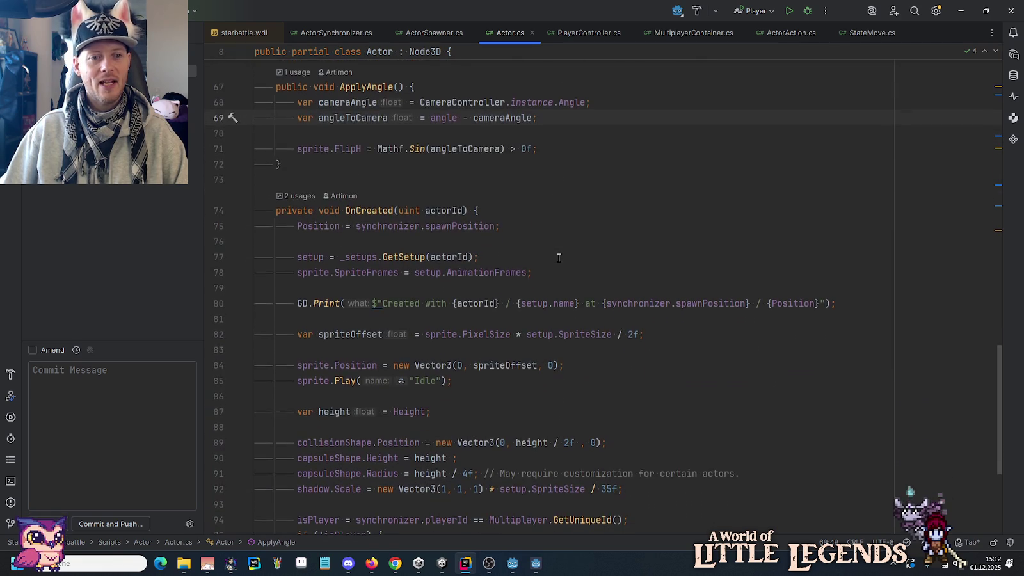
{"action": "scroll", "coordinate": [560, 257], "scroll_direction": "down", "scroll_amount": 1}
{"action": "scroll", "coordinate": [559, 258], "scroll_direction": "up", "scroll_amount": 5}
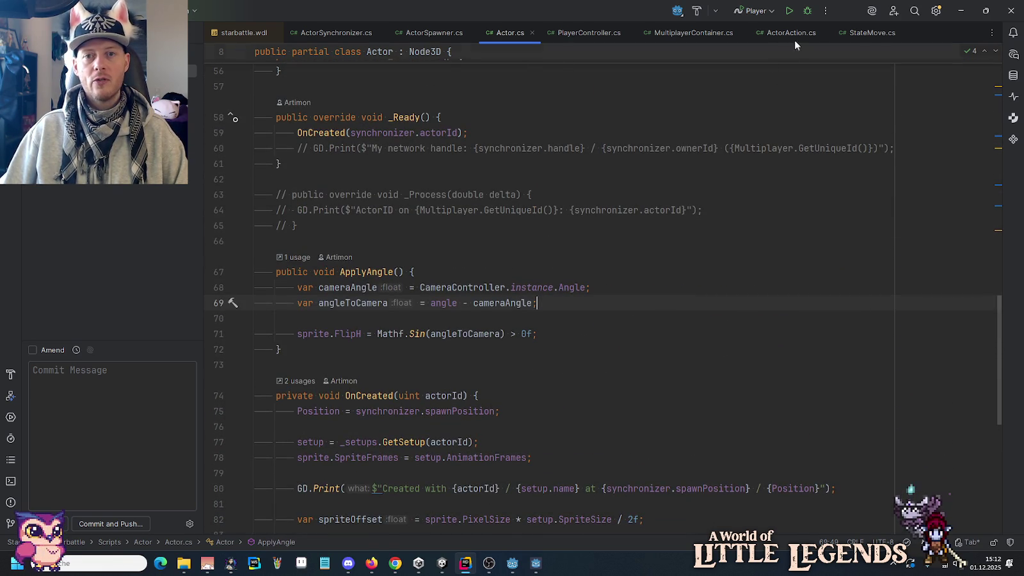
{"action": "left_click", "coordinate": [872, 33]}
Walk through _elapsedTime accumulating on line 34 and virtualProgress from _elapsedTime / _lerpDuration on line 36.
{"action": "scroll", "coordinate": [747, 299], "scroll_direction": "down", "scroll_amount": 6}
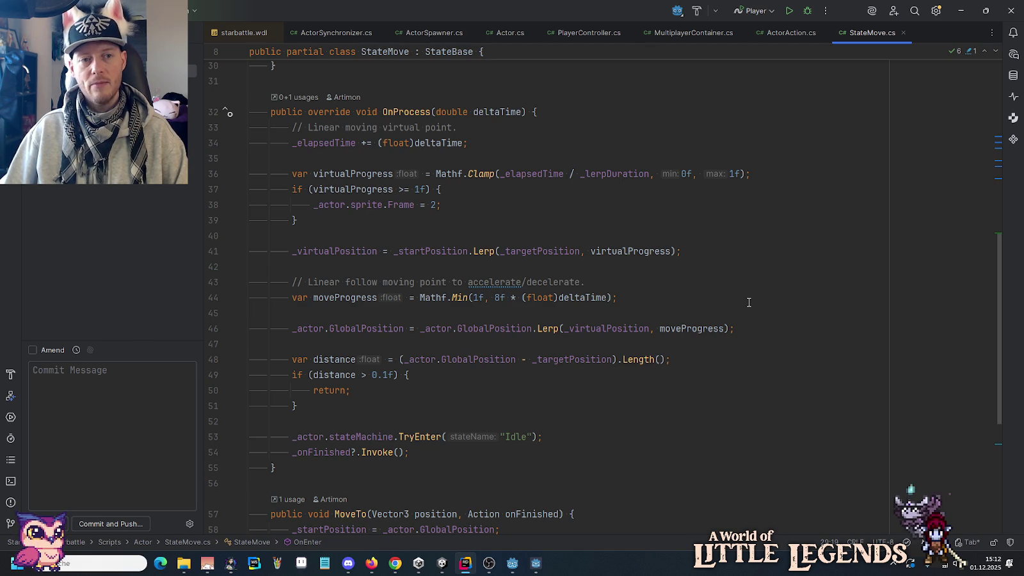
{"action": "left_click", "coordinate": [298, 143]}
{"action": "left_click_drag", "start_coordinate": [298, 143], "coordinate": [466, 143]}
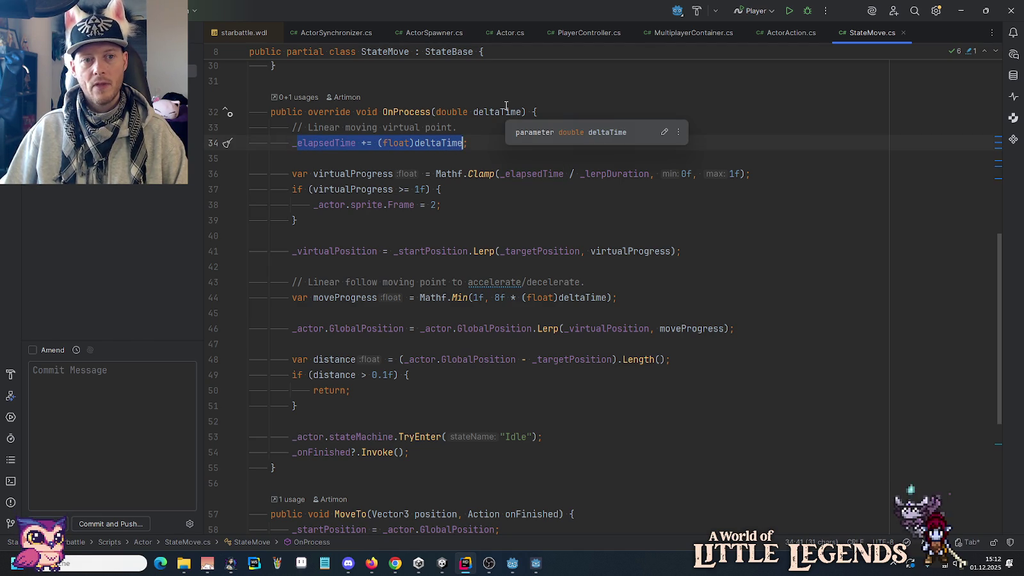
{"action": "left_click", "coordinate": [367, 173]}
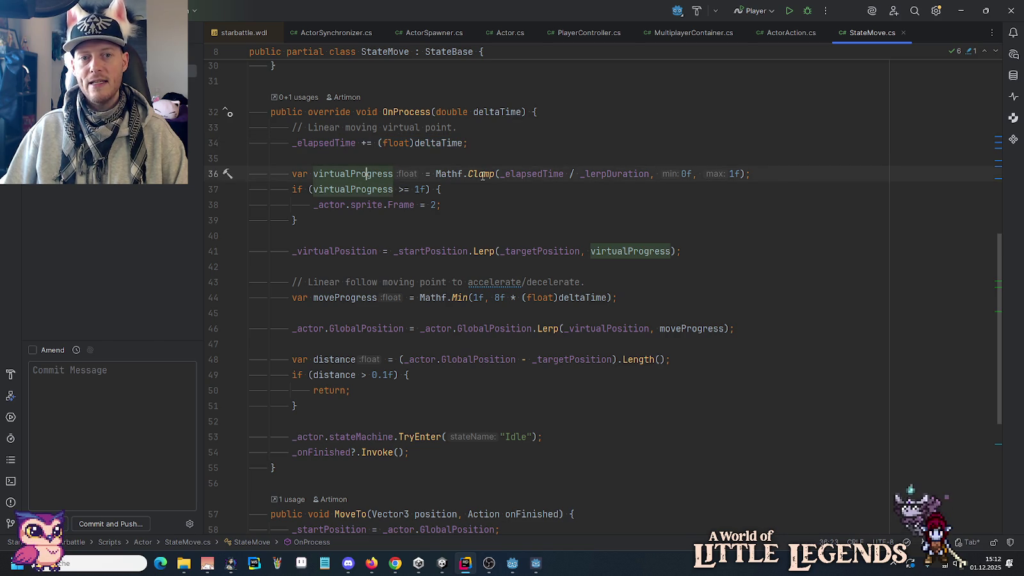
{"action": "mouse_move", "coordinate": [537, 177]}
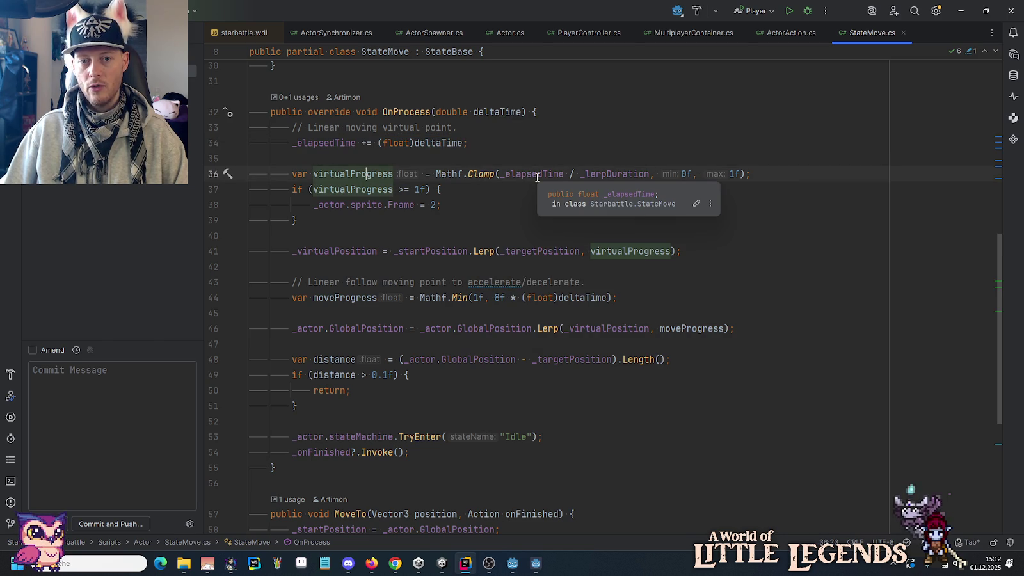
{"action": "left_click", "coordinate": [521, 174]}
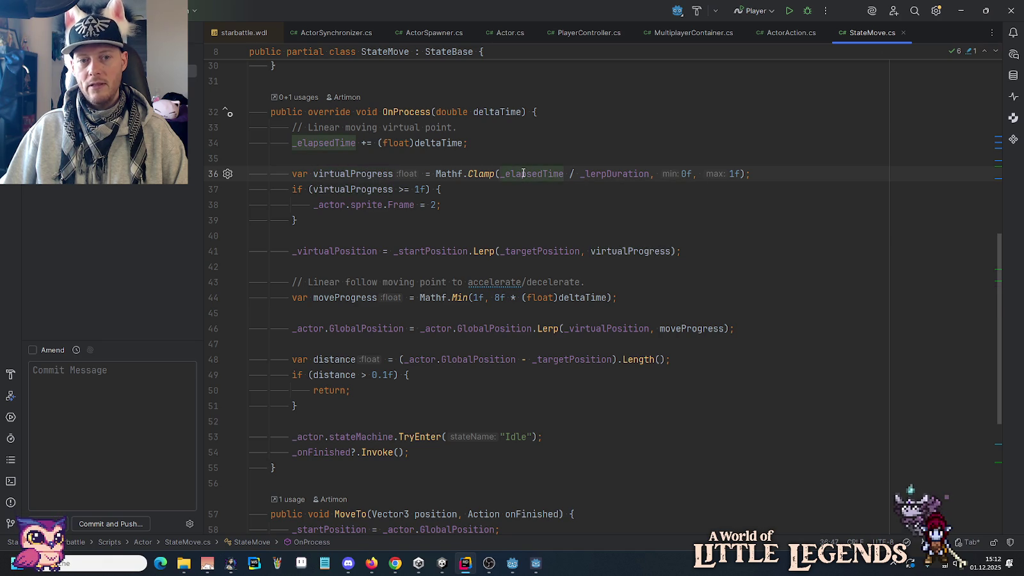
{"action": "left_click", "coordinate": [617, 173]}
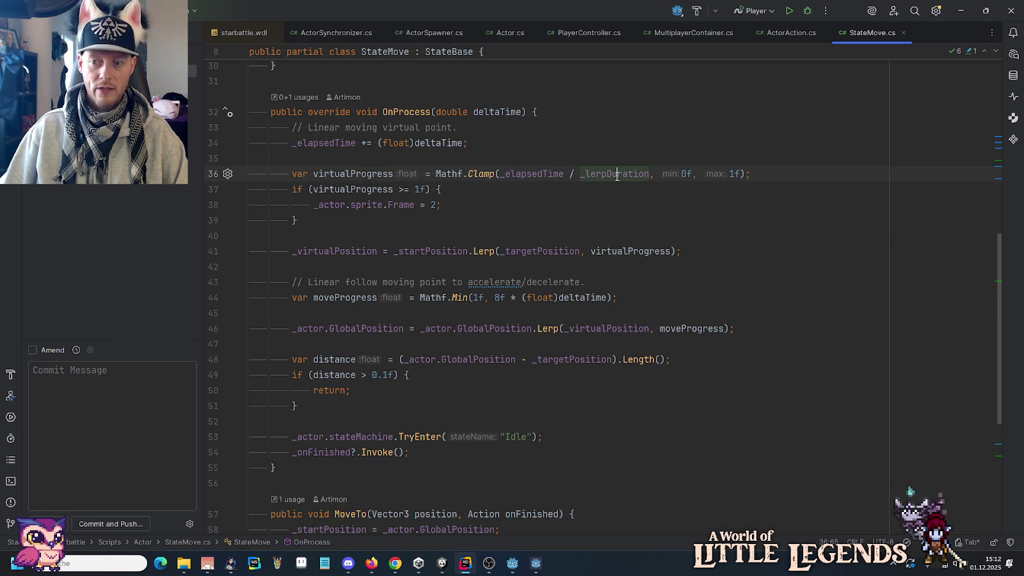
Point out the sprite Frame = 2 assignment on line 38.
{"action": "scroll", "coordinate": [451, 339], "scroll_direction": "down", "scroll_amount": 6}
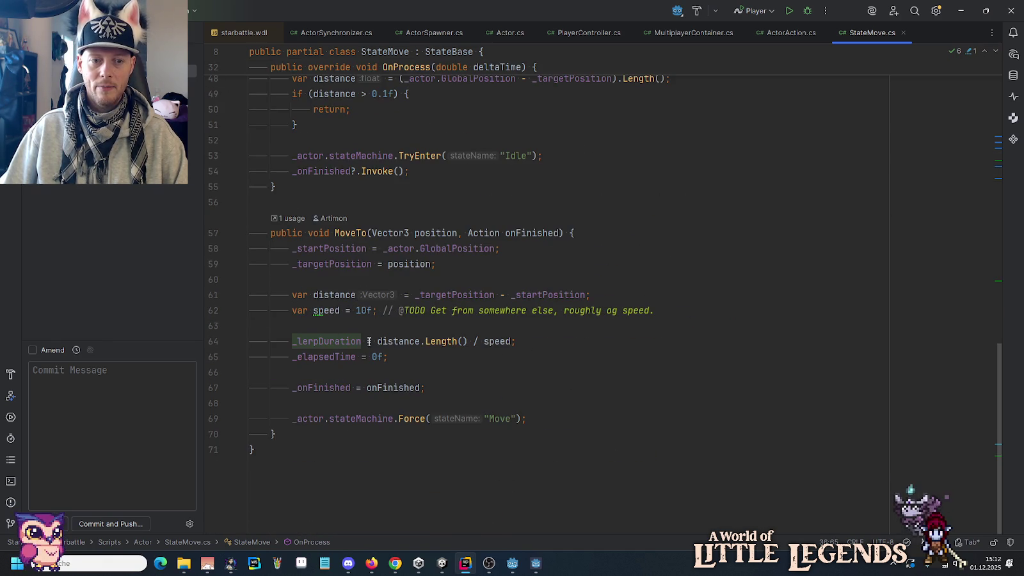
{"action": "scroll", "coordinate": [498, 339], "scroll_direction": "up", "scroll_amount": 8}
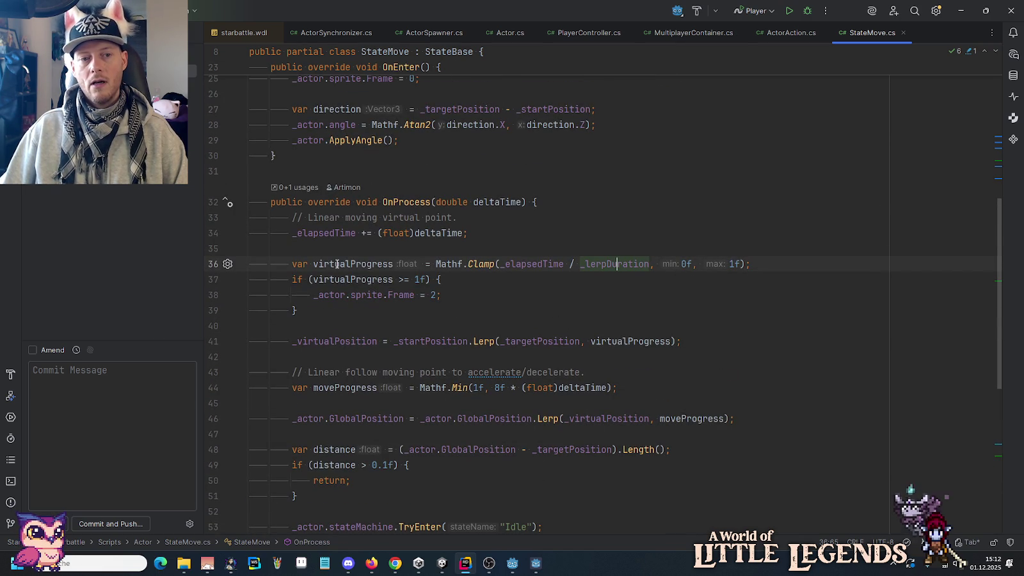
{"action": "mouse_move", "coordinate": [314, 281]}
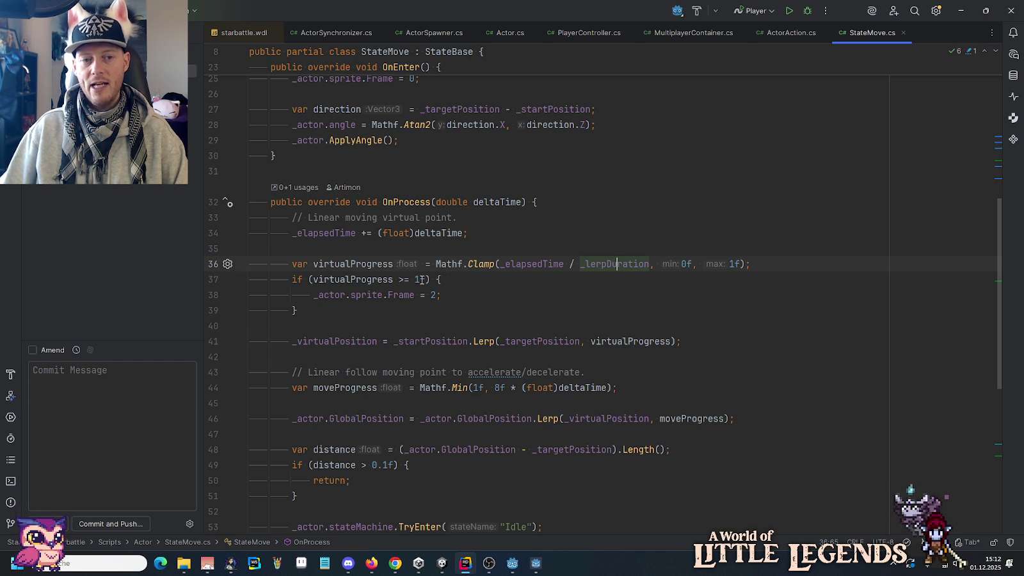
{"action": "left_click_drag", "start_coordinate": [446, 295], "coordinate": [327, 295]}
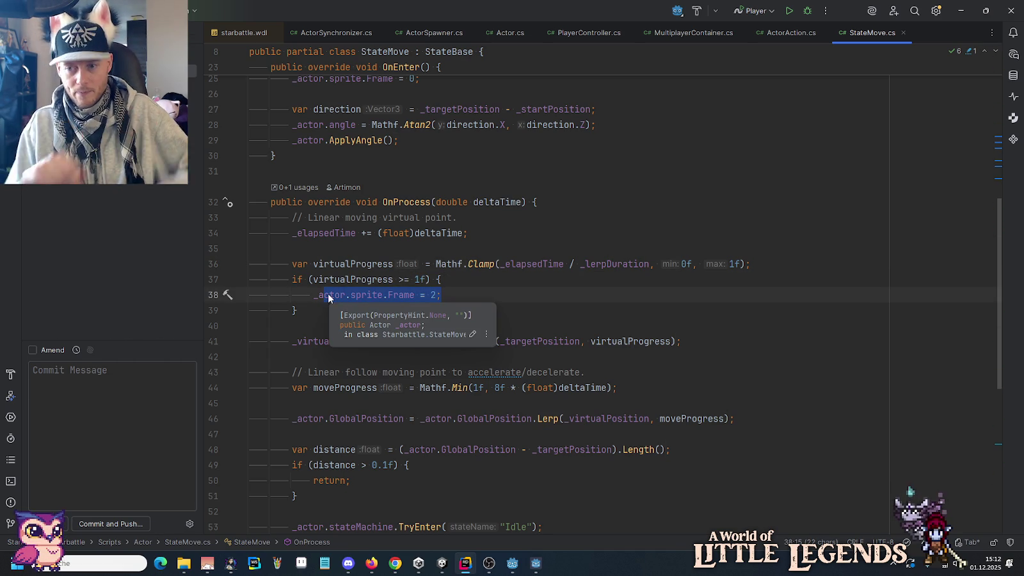
{"action": "left_click", "coordinate": [512, 284]}
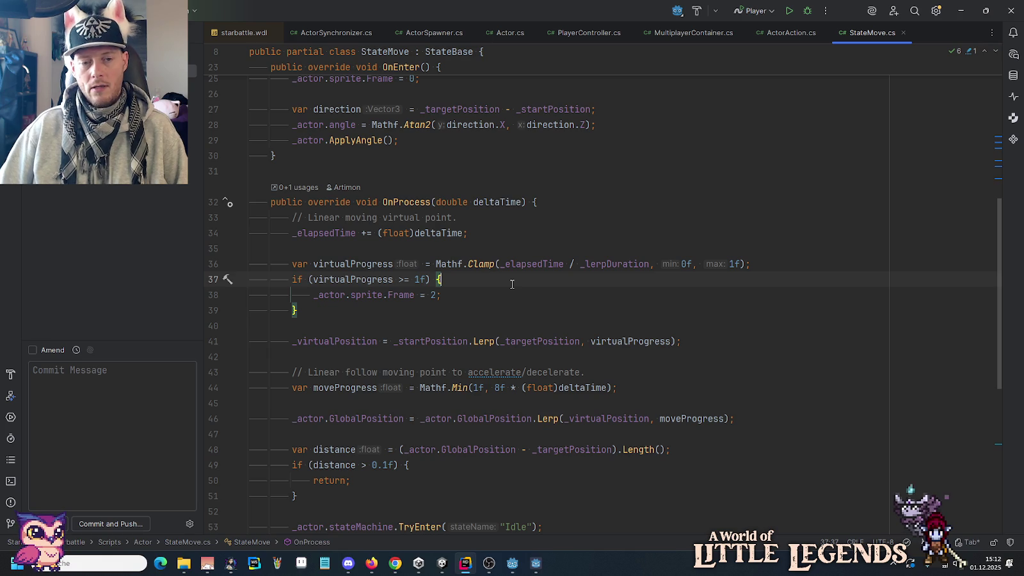